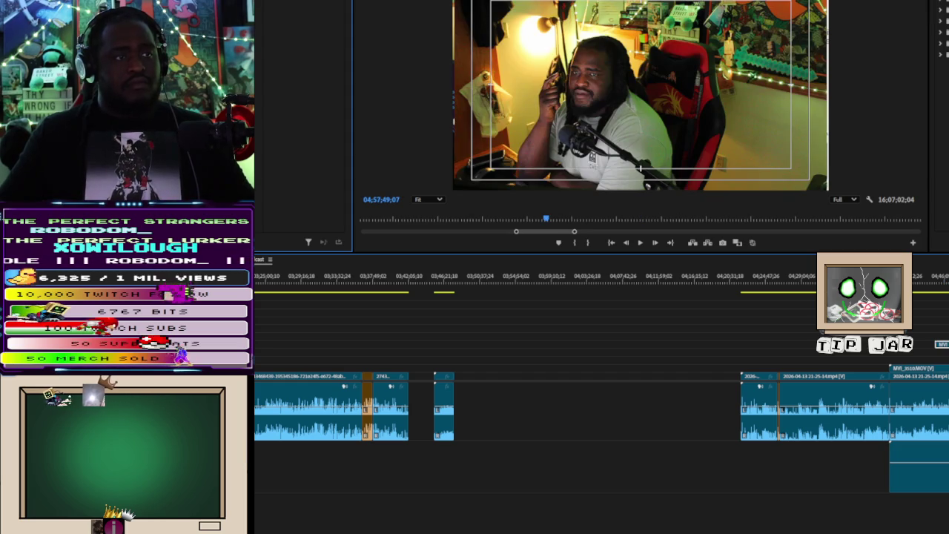
Drag the MVI_3511 and MVI_3512 clips left into the gap between the stream clips
drag(794, 366, 580, 380)
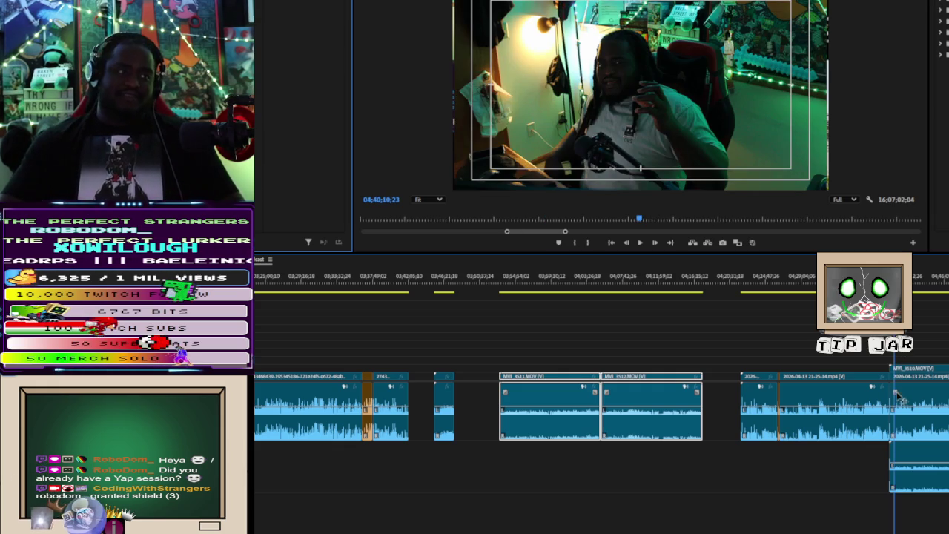
click(936, 370)
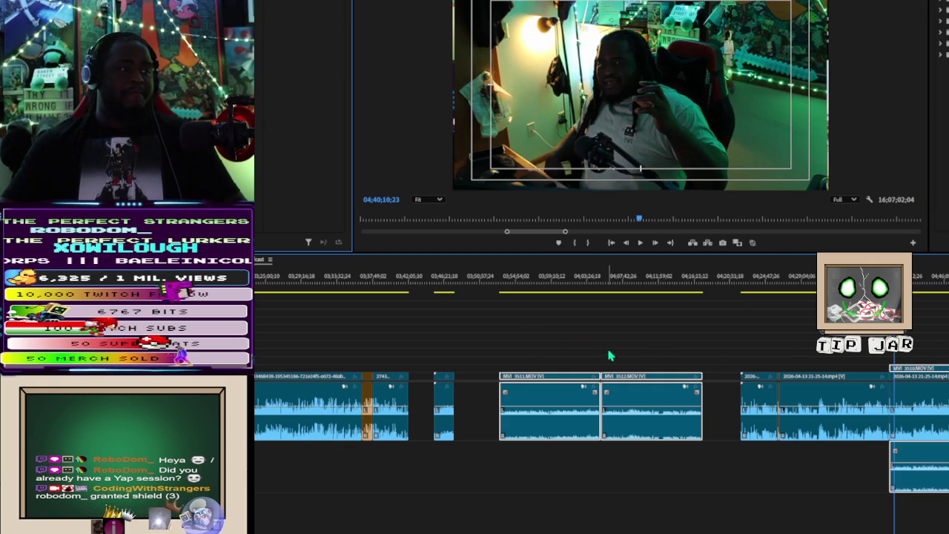
click(698, 331)
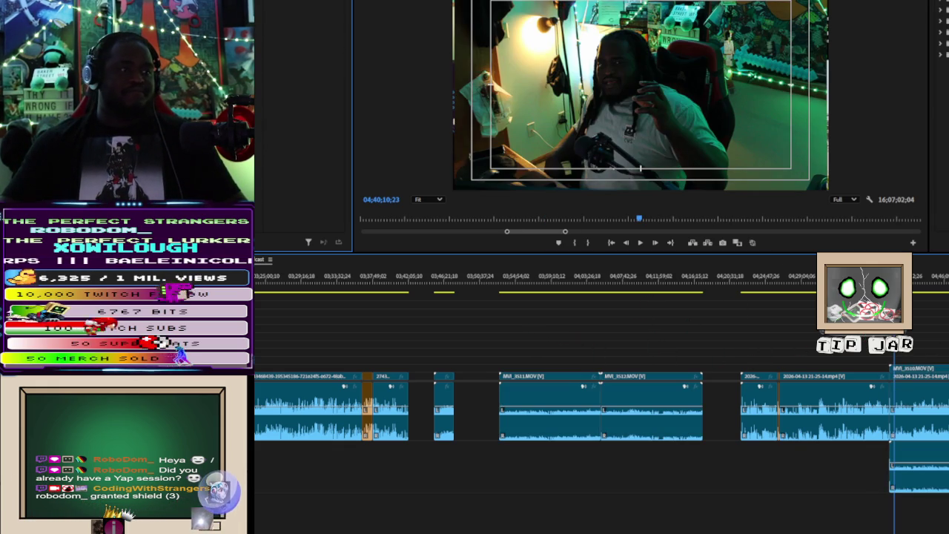
click(925, 374)
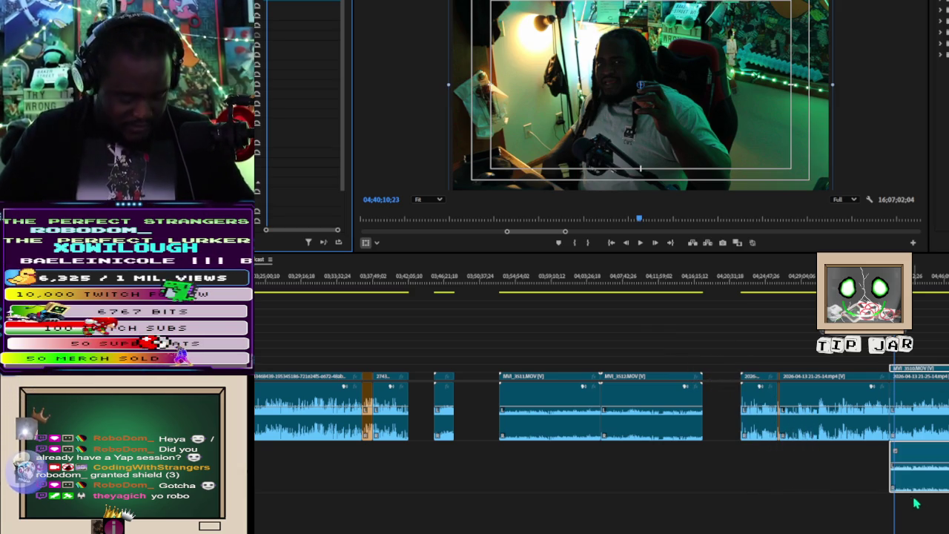
Zoom in, check the camera audio in the Source Monitor, and nudge MVI_3510 slightly later
key(equal)
key(equal)
key(equal)
key(equal)
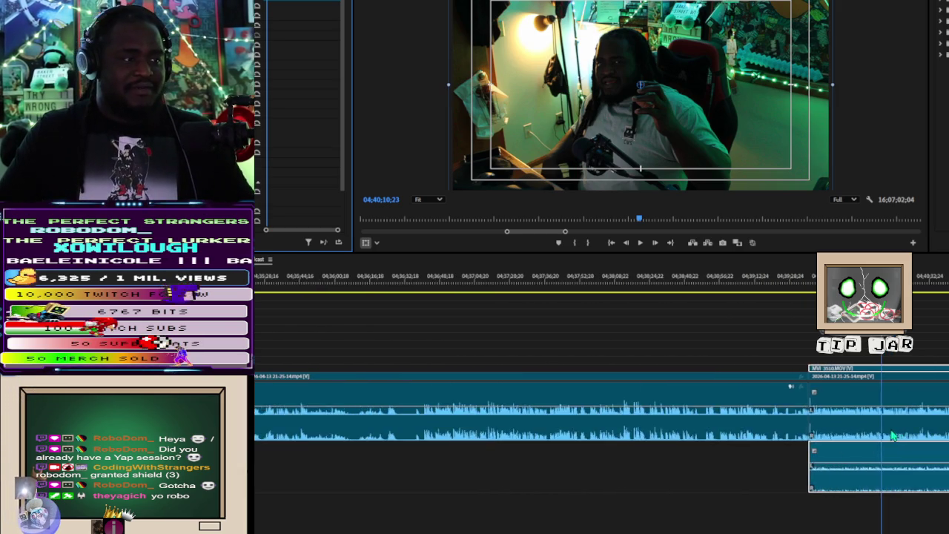
key(equal)
key(equal)
key(equal)
key(equal)
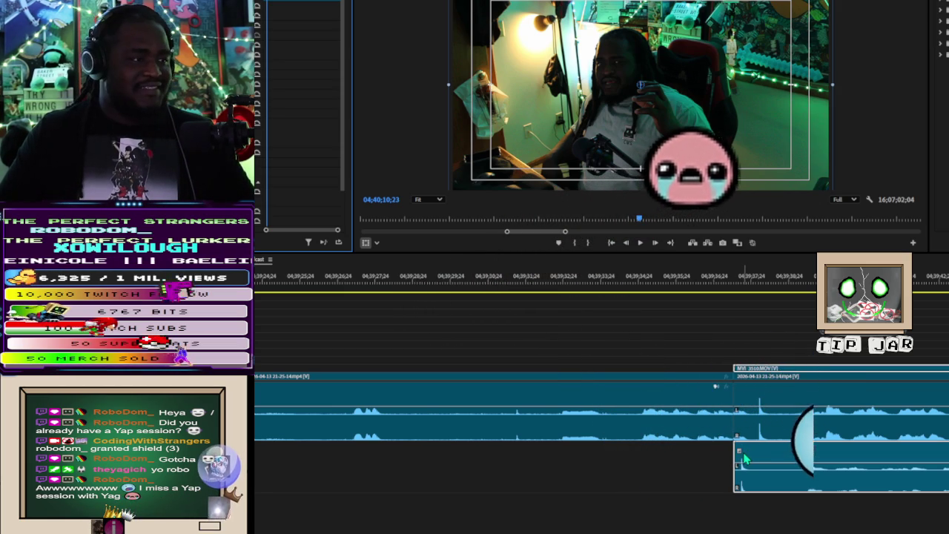
click(742, 457)
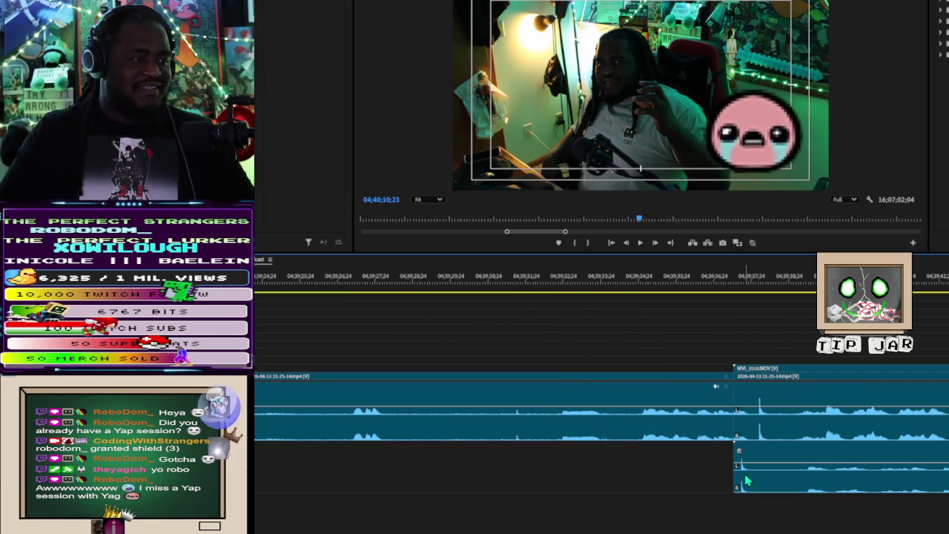
double_click(758, 478)
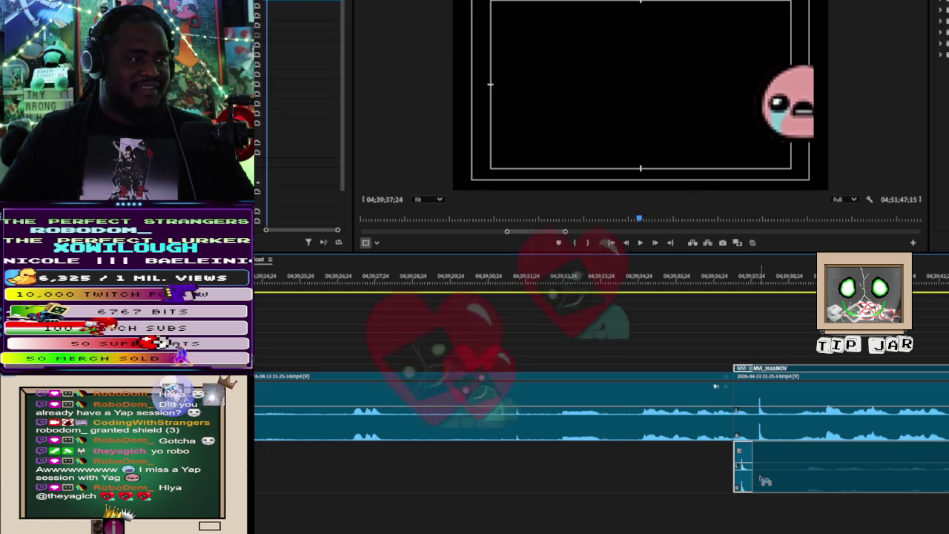
click(762, 482)
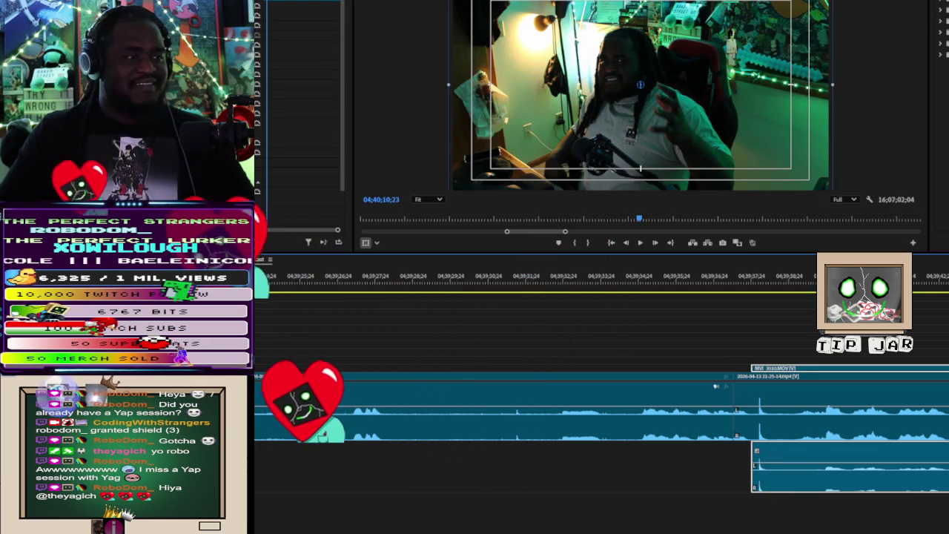
Play to the cut point, split all tracks there, and delete the short unwanted section before it
click(803, 296)
key(space)
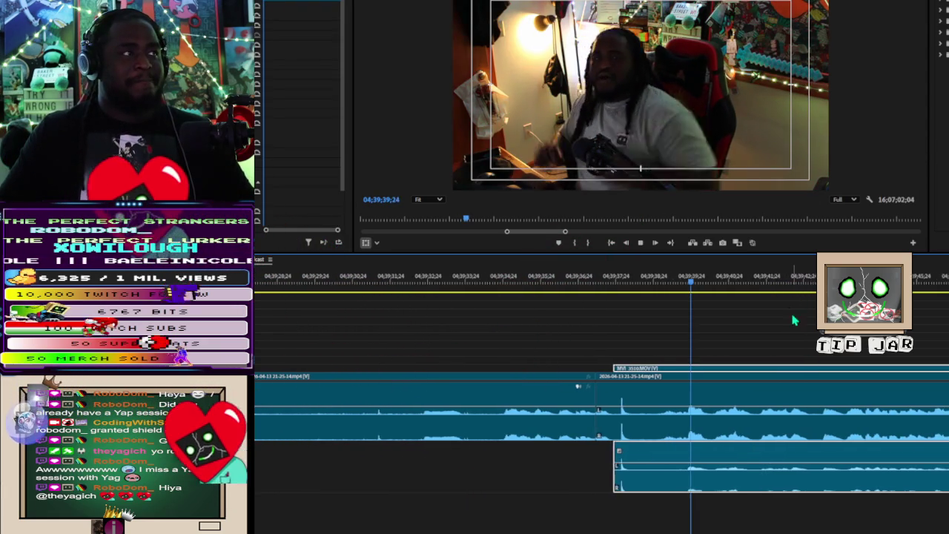
key(space)
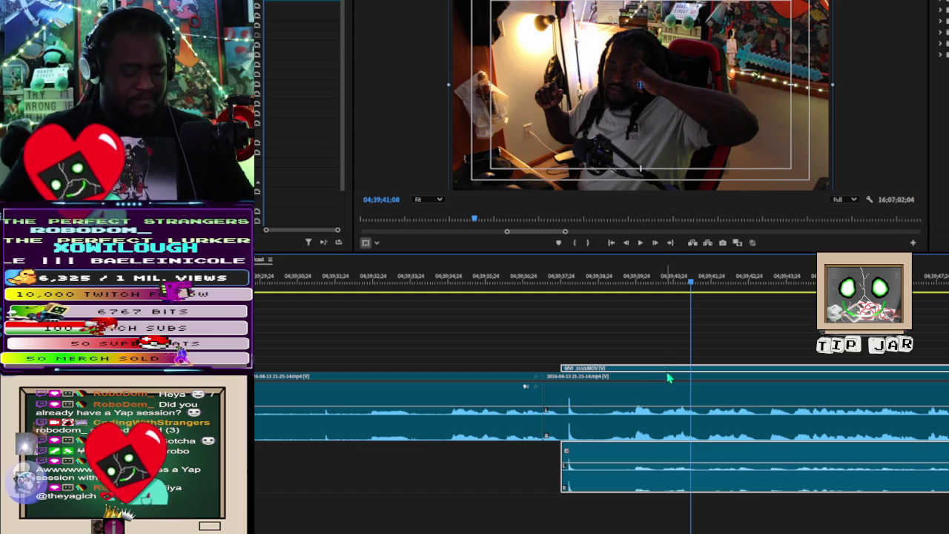
click(636, 404)
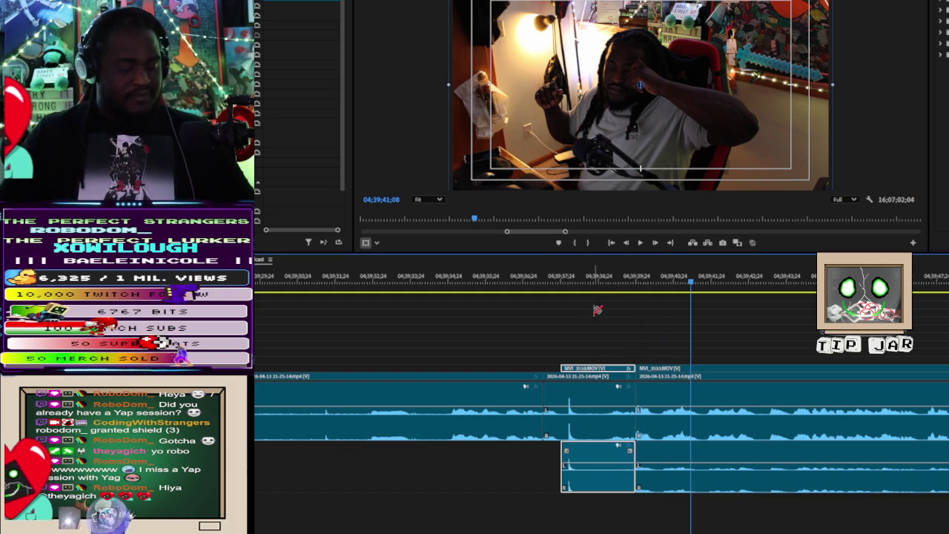
key(v)
click(605, 387)
key(Delete)
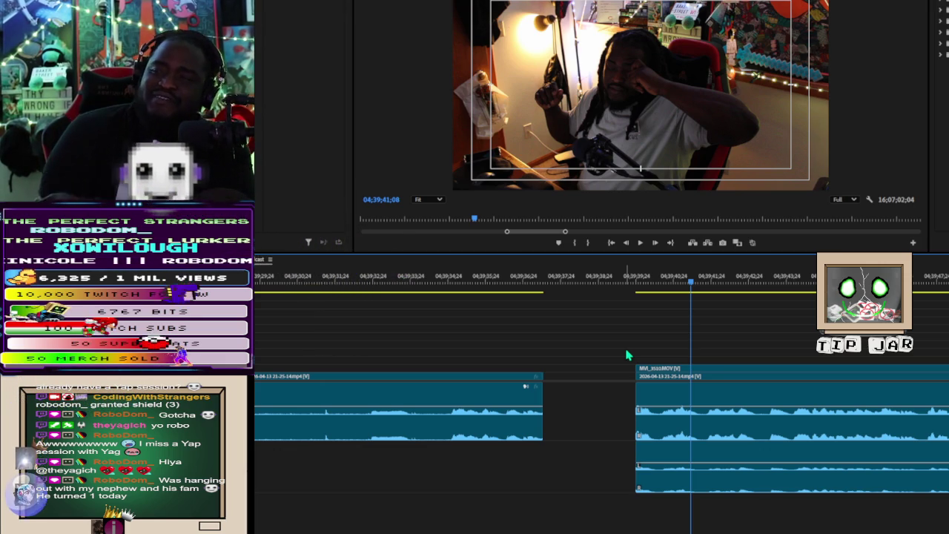
key(space)
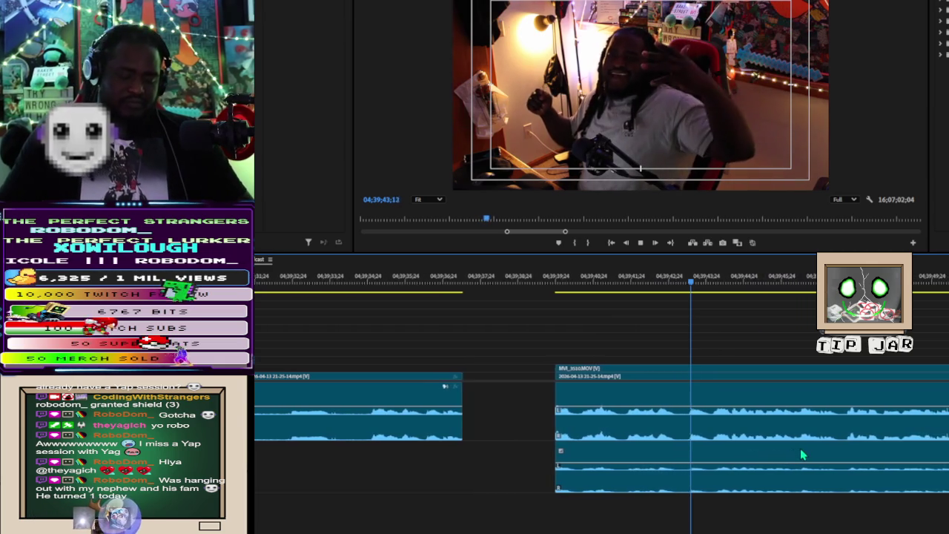
key(minus)
key(minus)
key(minus)
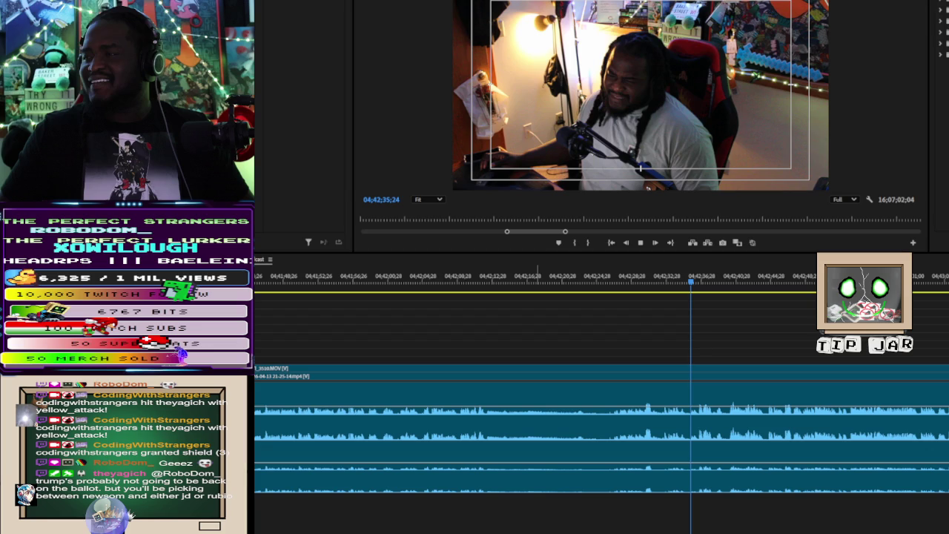
key(space)
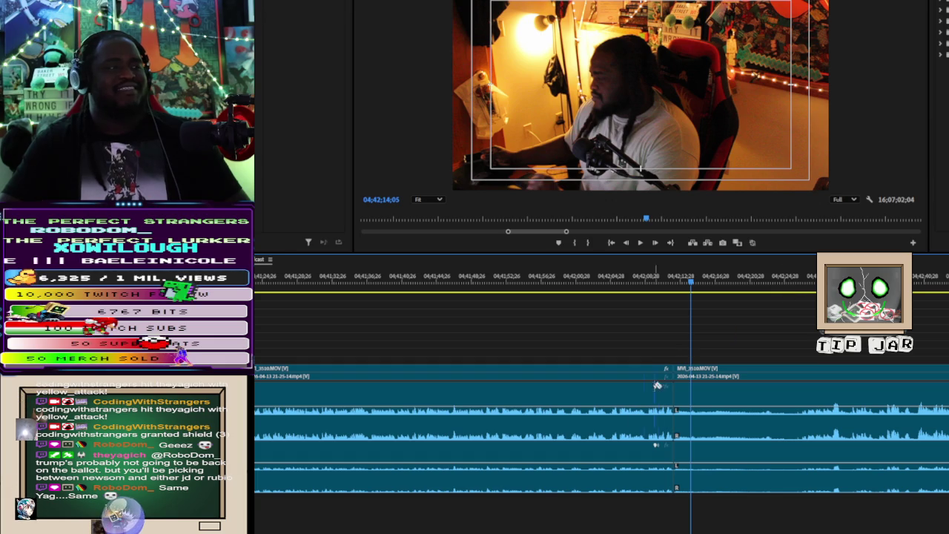
key(space)
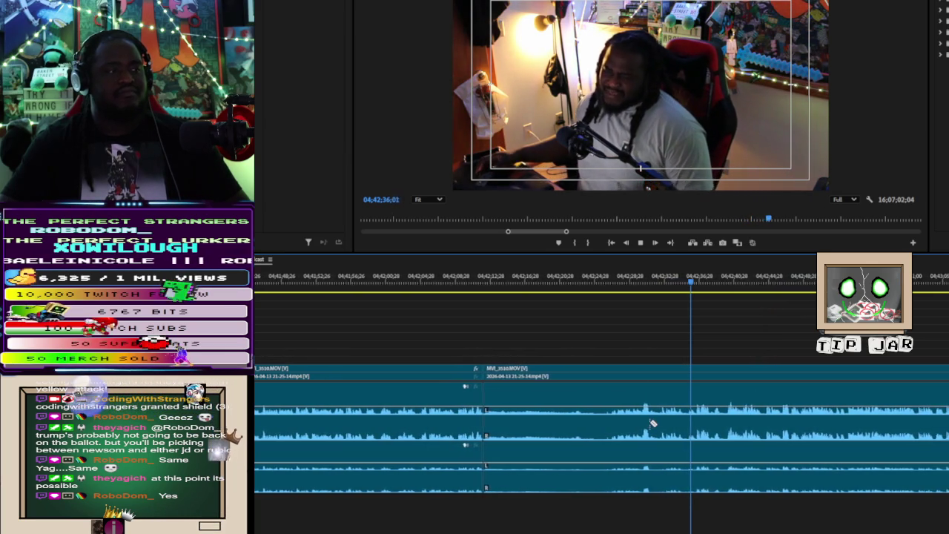
click(636, 282)
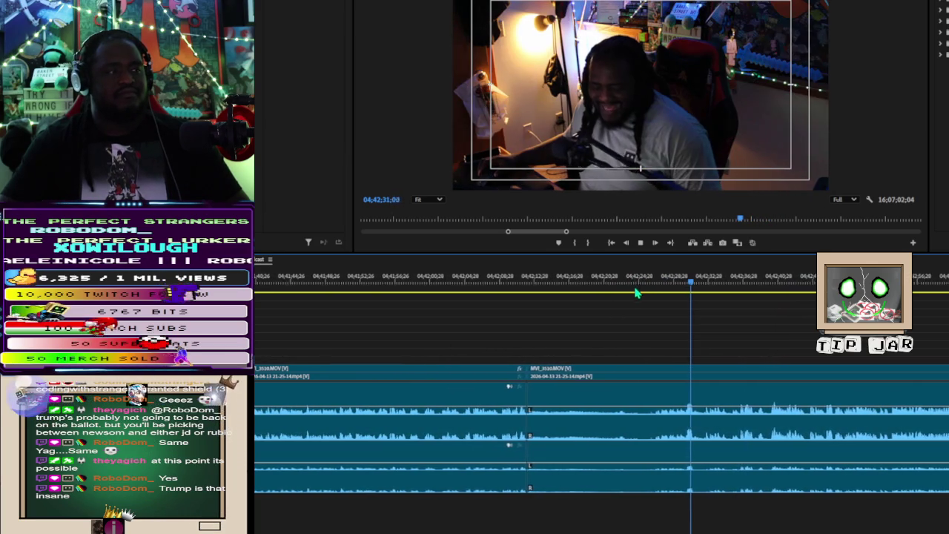
Move the playhead back about a second, split all tracks, and delete the section between cuts
click(657, 289)
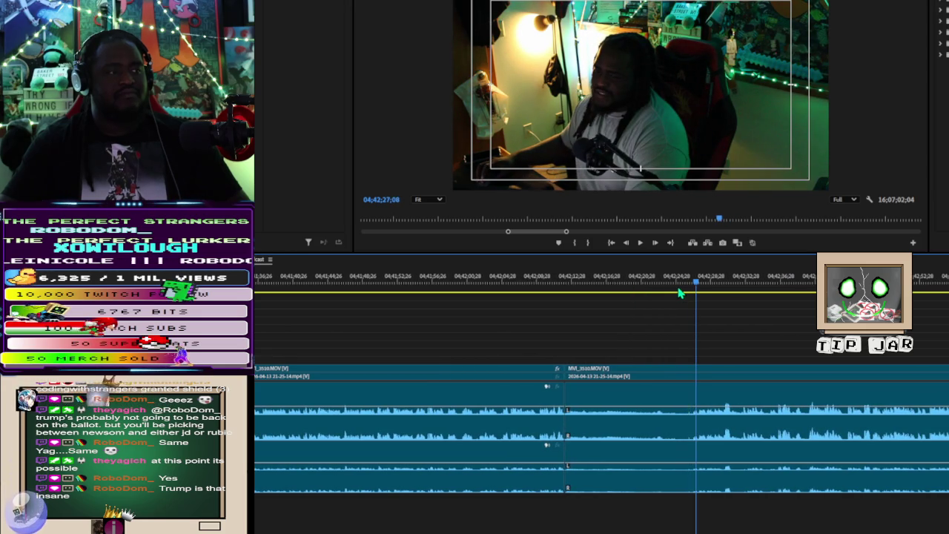
click(694, 464)
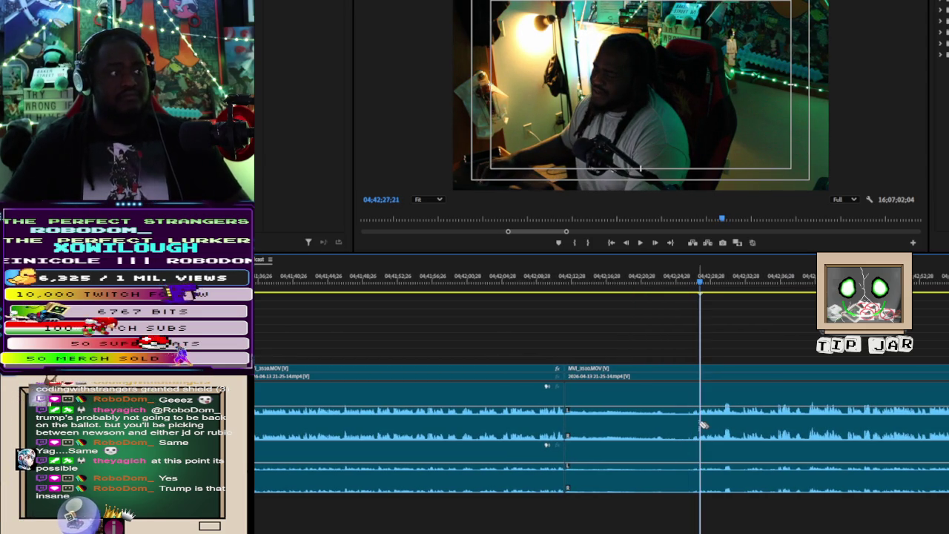
click(659, 445)
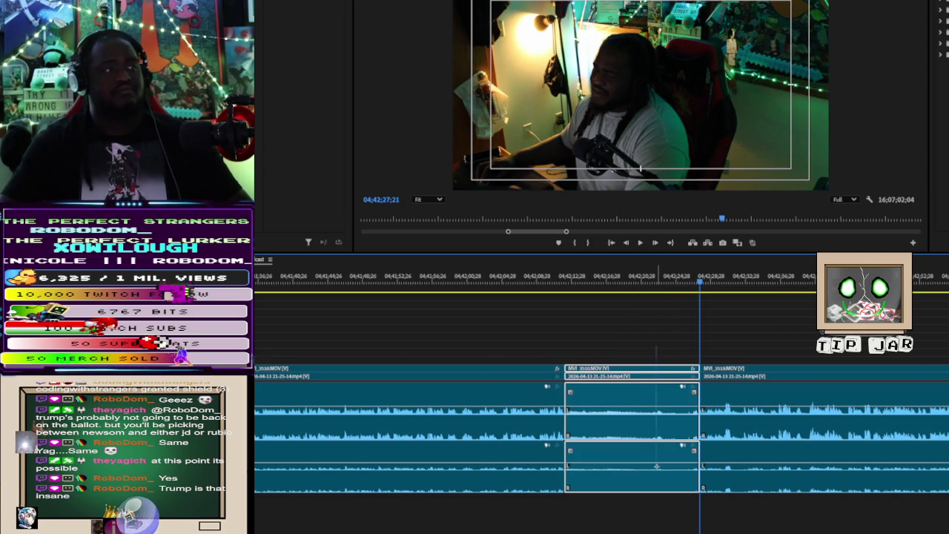
key(Delete)
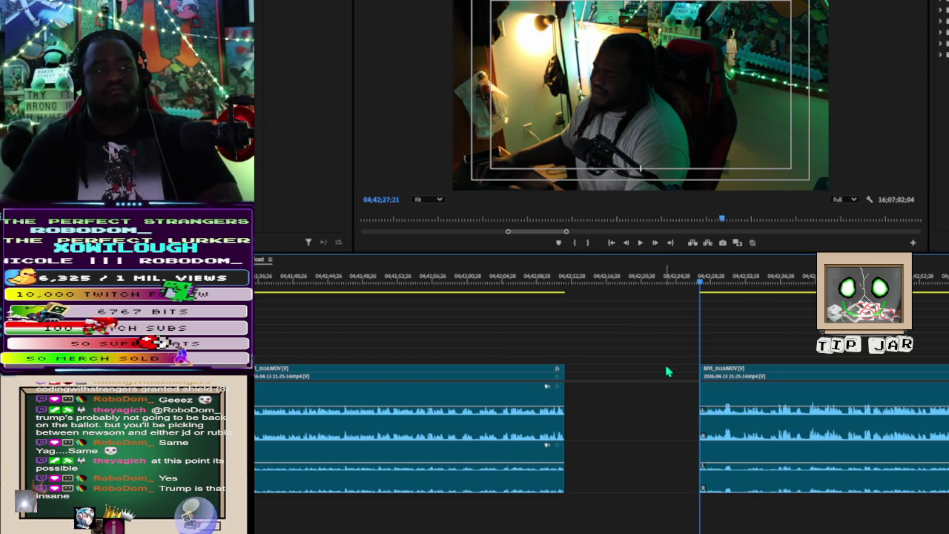
Slide the later part of MVI_3510 left into the empty gap, nearly closing it
drag(780, 480, 667, 483)
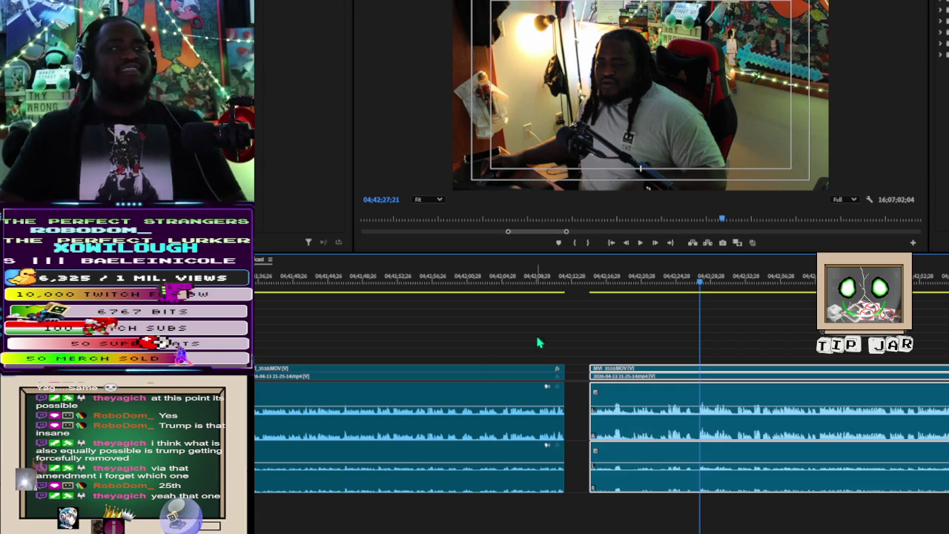
scroll(600, 410, down, 2)
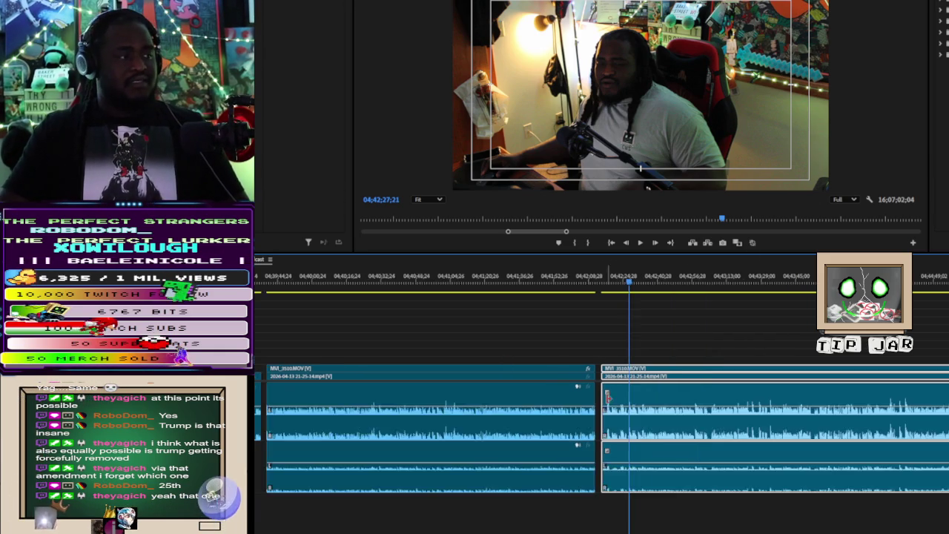
scroll(605, 404, down, 2)
scroll(912, 361, down, 1)
key(space)
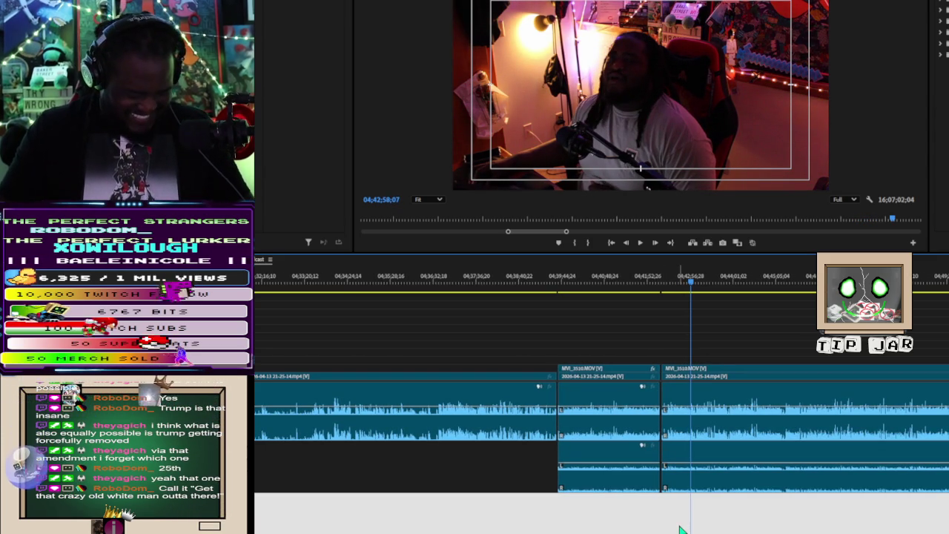
scroll(677, 505, up, 2)
scroll(678, 482, up, 2)
scroll(764, 416, up, 2)
scroll(760, 413, up, 2)
scroll(755, 423, down, 3)
scroll(745, 424, up, 1)
scroll(745, 424, up, 1)
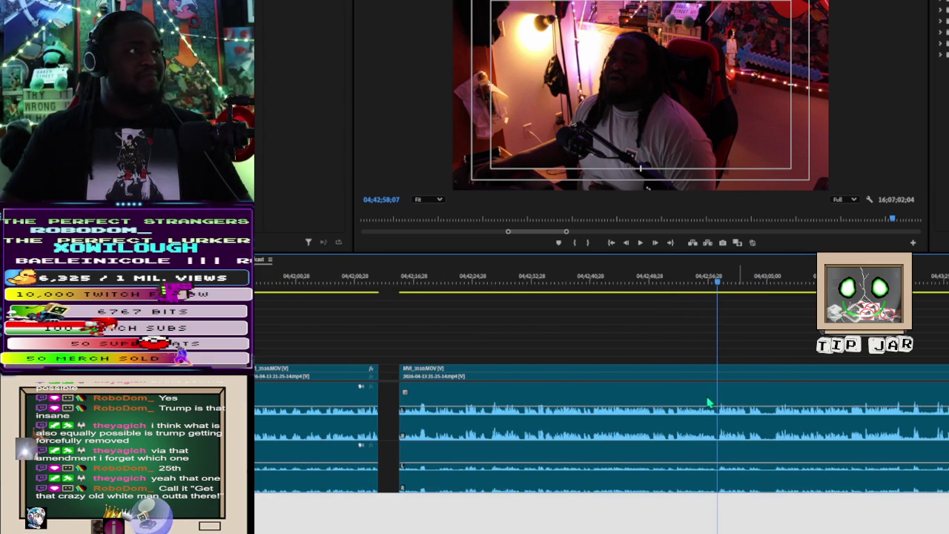
key(space)
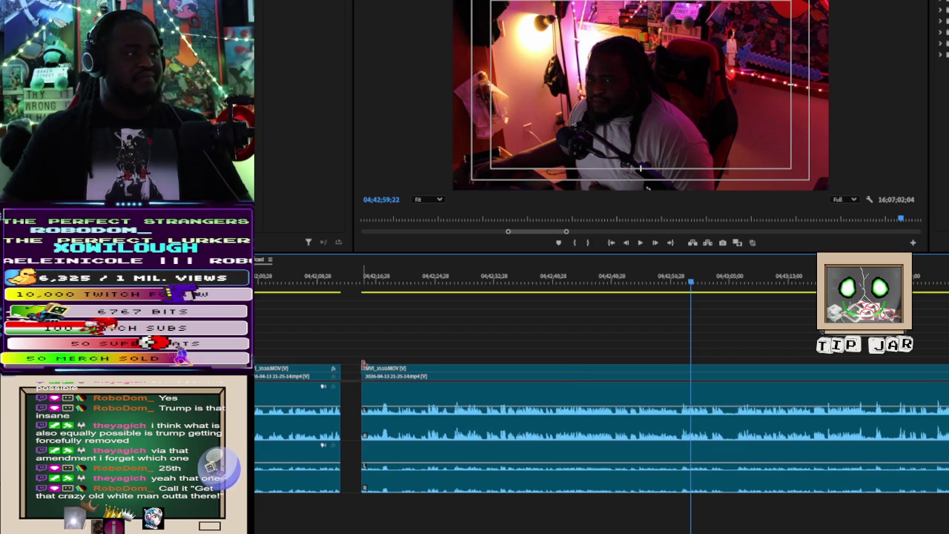
drag(363, 378, 684, 382)
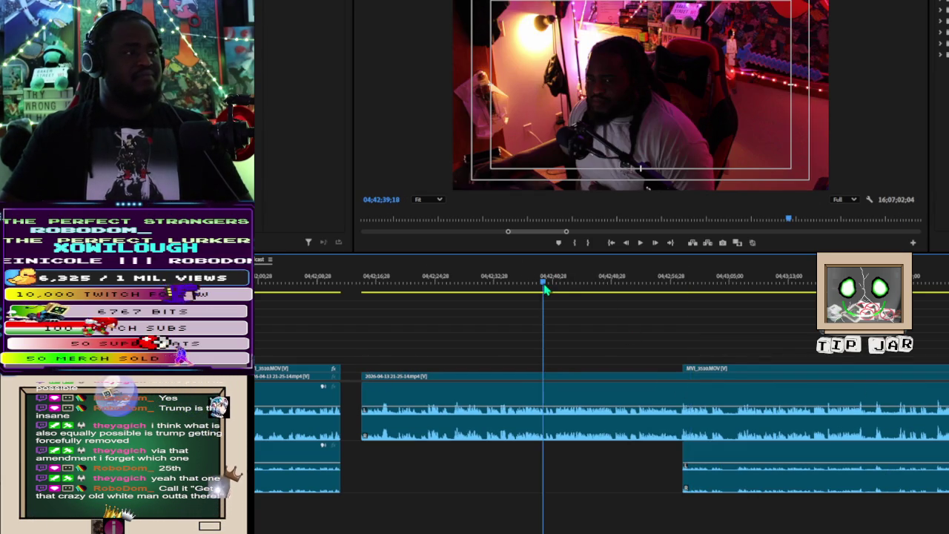
Play back the timeline to check the camera clip's later start
key(space)
scroll(547, 293, up, 2)
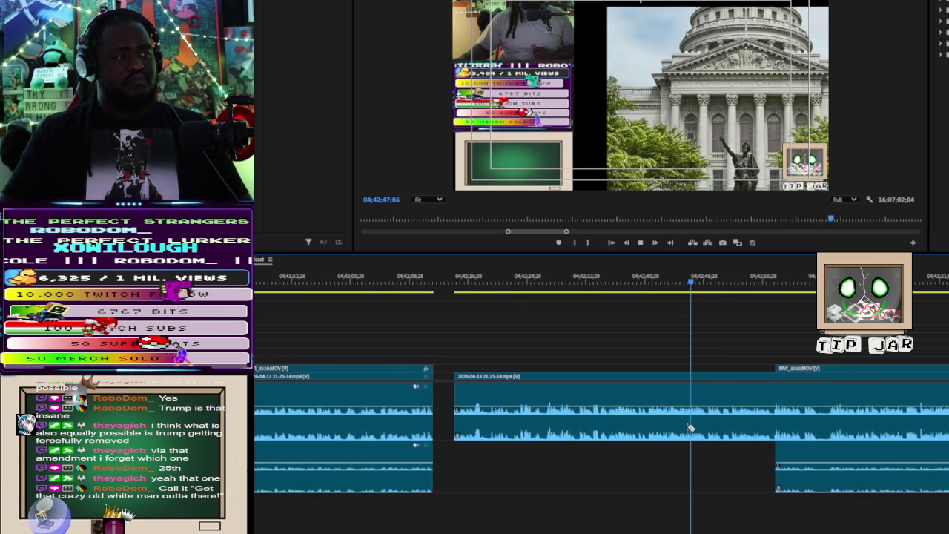
Rewind the playhead and play through the trimmed section, pausing and resuming to review it
click(583, 282)
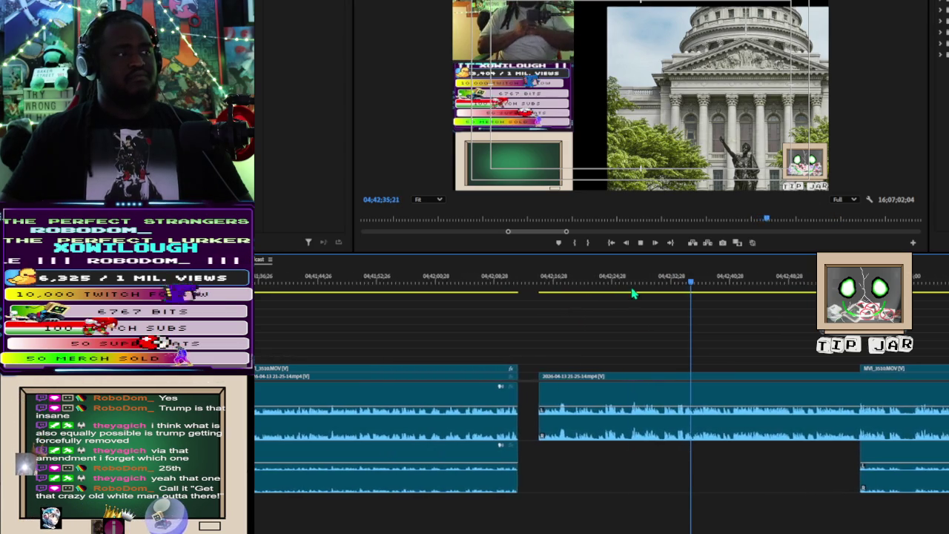
click(636, 293)
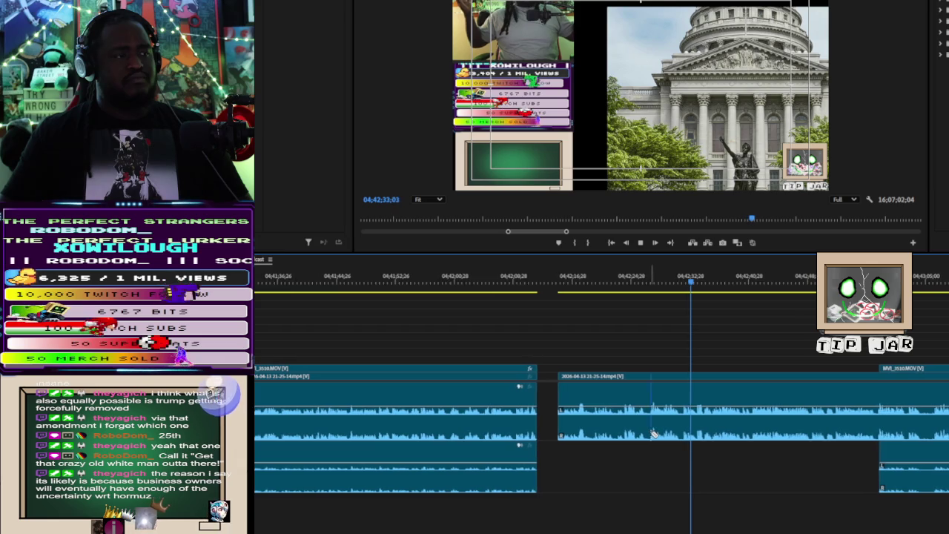
key(space)
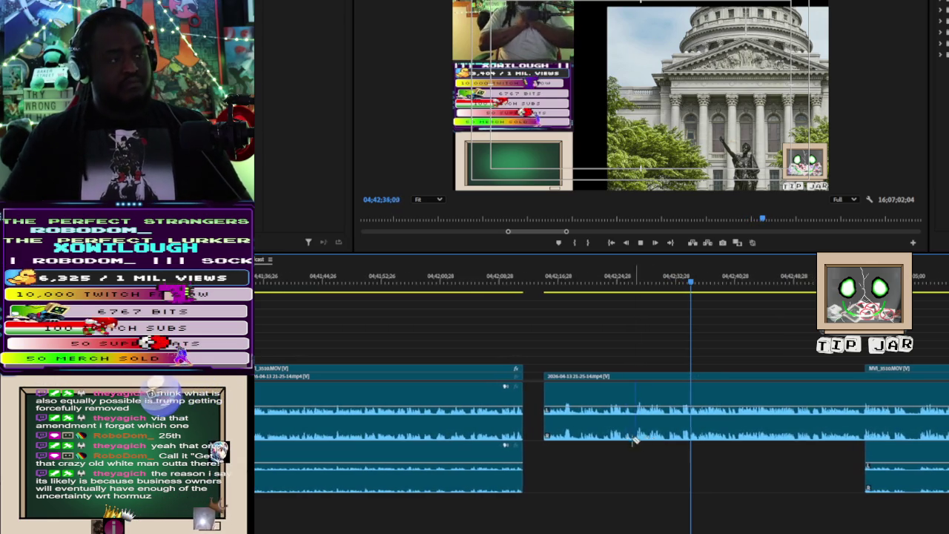
key(space)
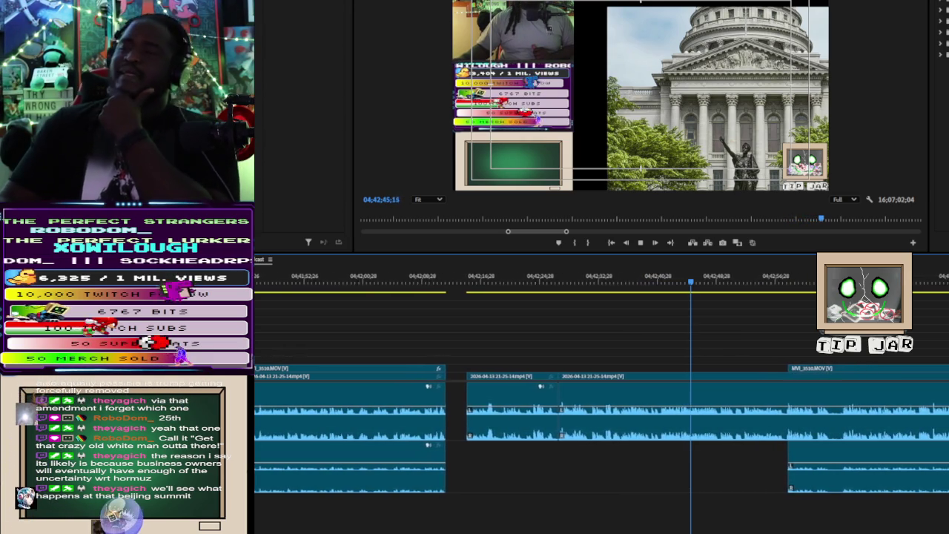
key(space)
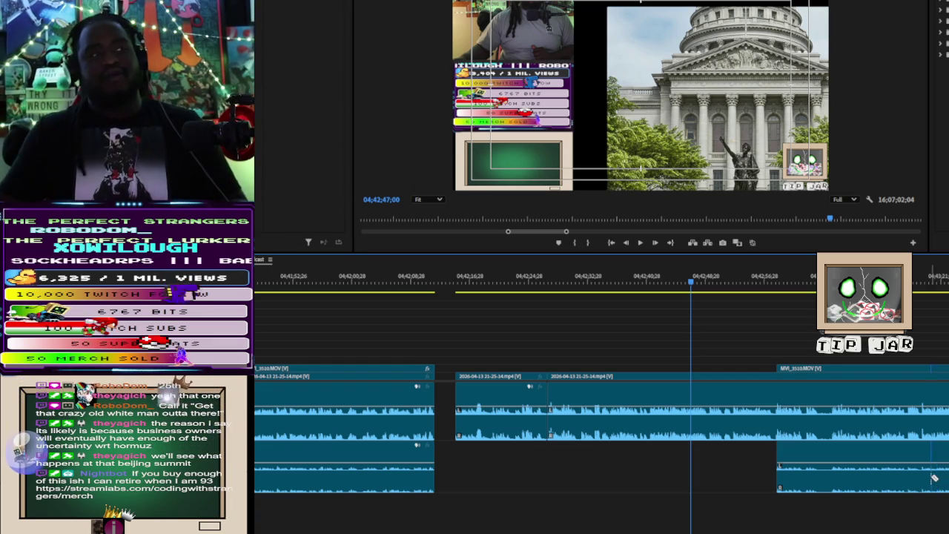
key(space)
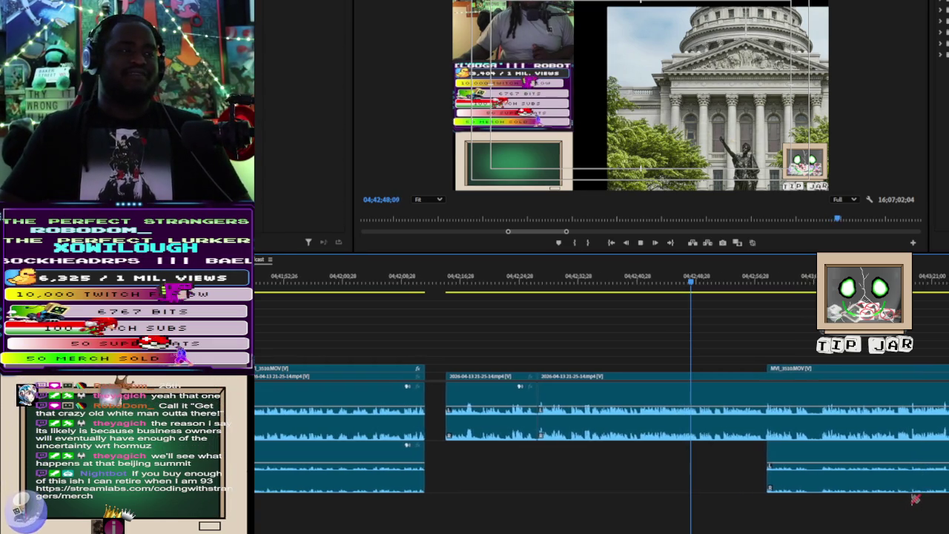
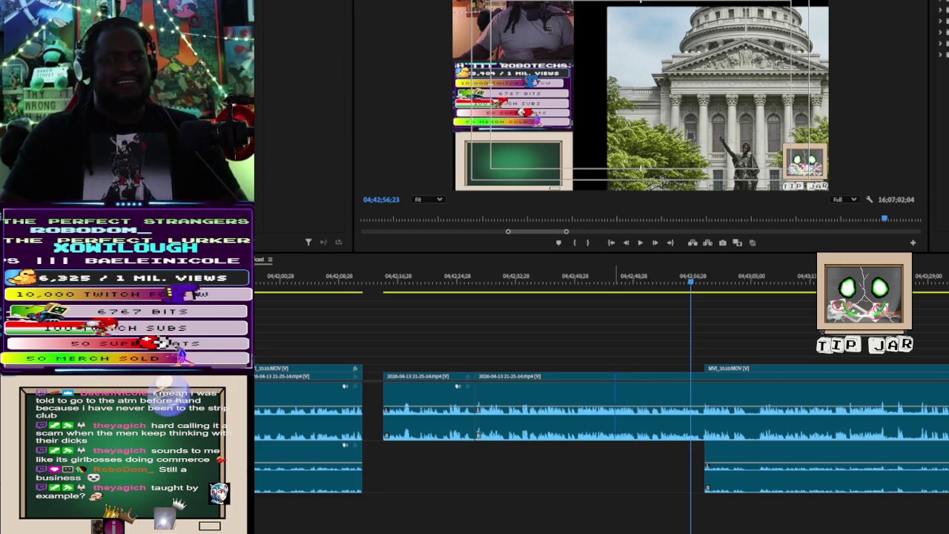
Scroll the timeline to where the camera clip begins and preview the footage there
scroll(601, 400, up, 1)
scroll(601, 400, up, 1)
scroll(601, 400, up, 1)
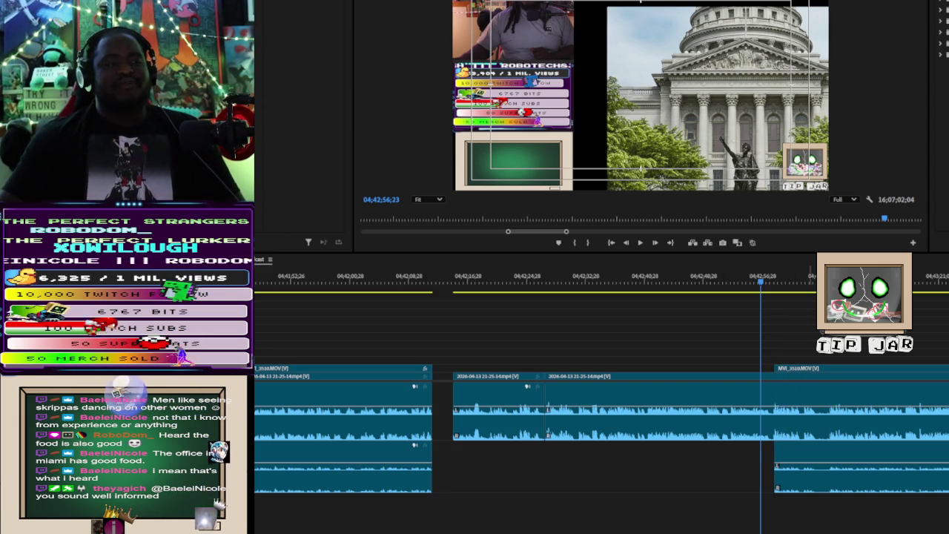
scroll(601, 430, right, 1)
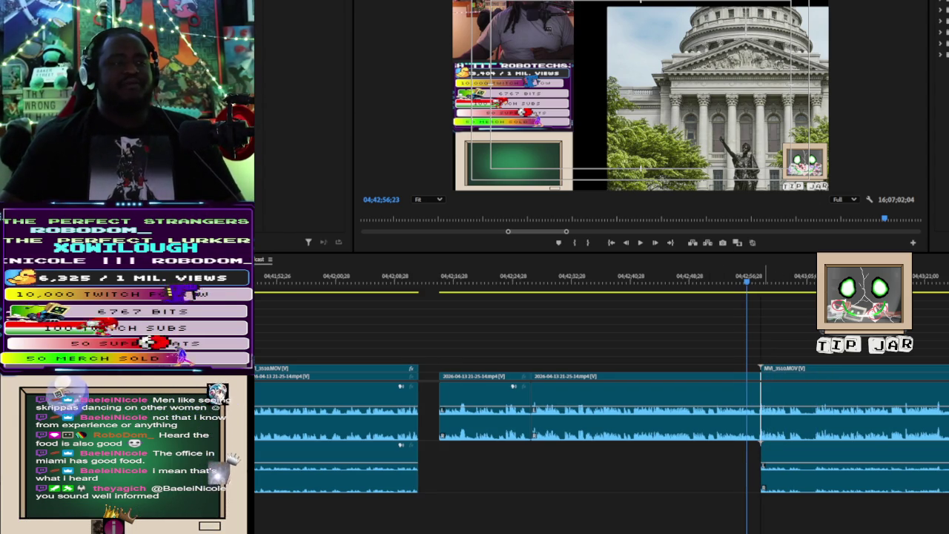
scroll(601, 430, left, 6)
scroll(601, 431, left, 4)
scroll(601, 430, left, 6)
scroll(601, 430, left, 4)
scroll(600, 430, right, 7)
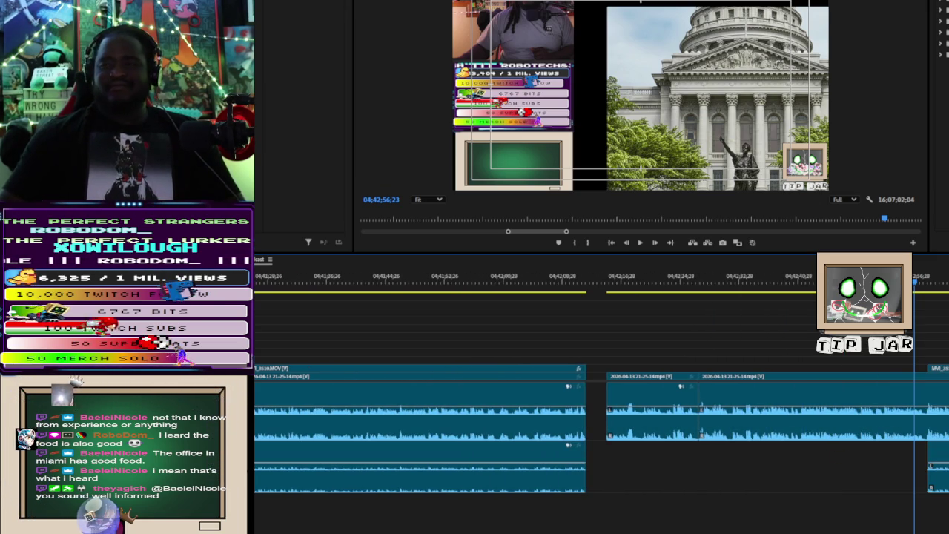
key(space)
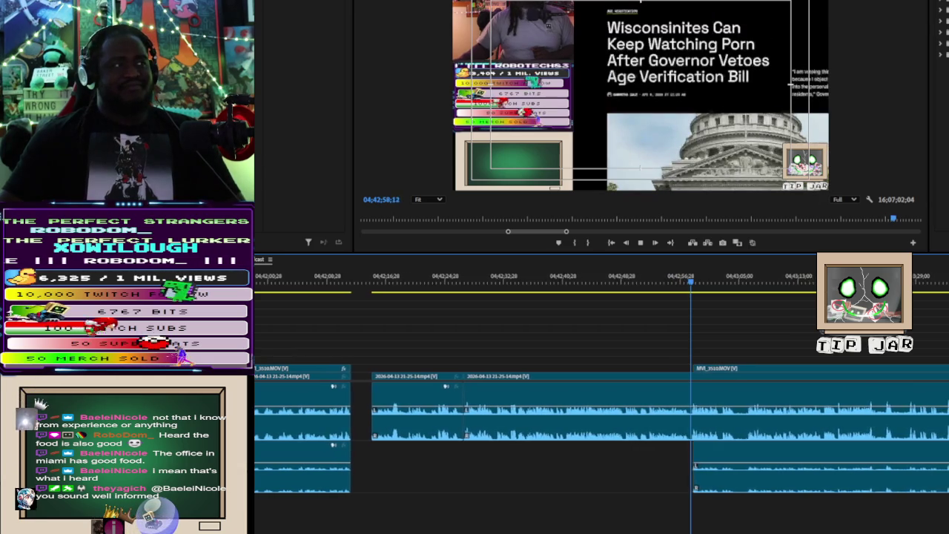
key(space)
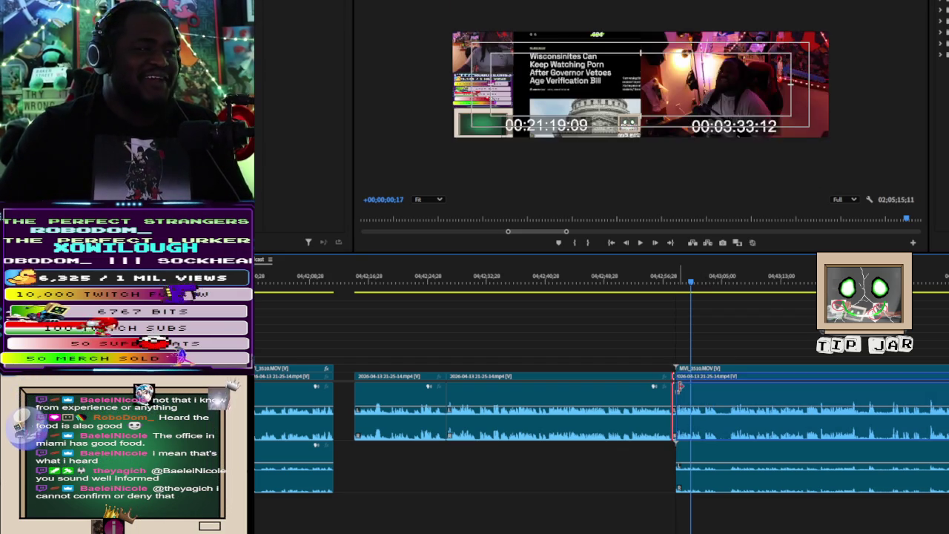
Loop-play the edit at the stream-to-camera join to review it
key(space)
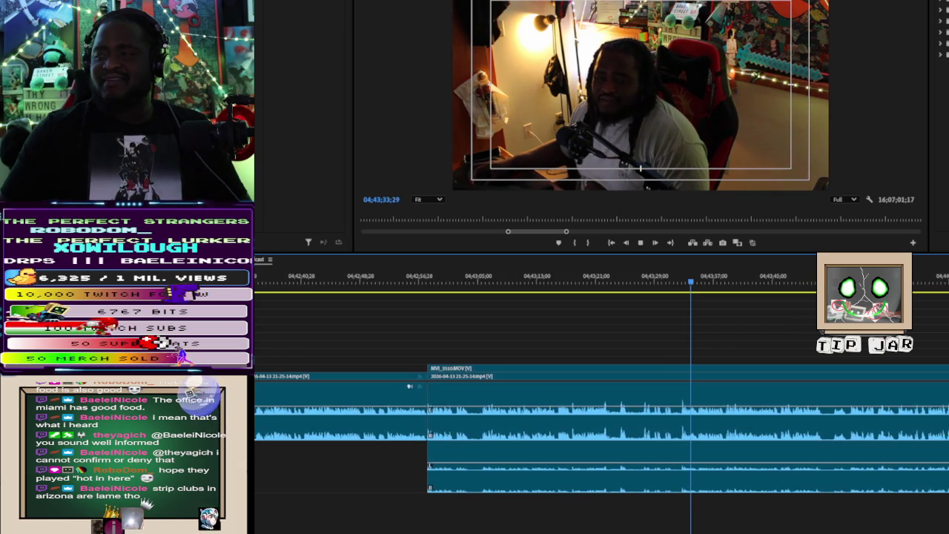
Watch the camera footage, then move the playhead back to about 04;43;53 and play briefly
key(space)
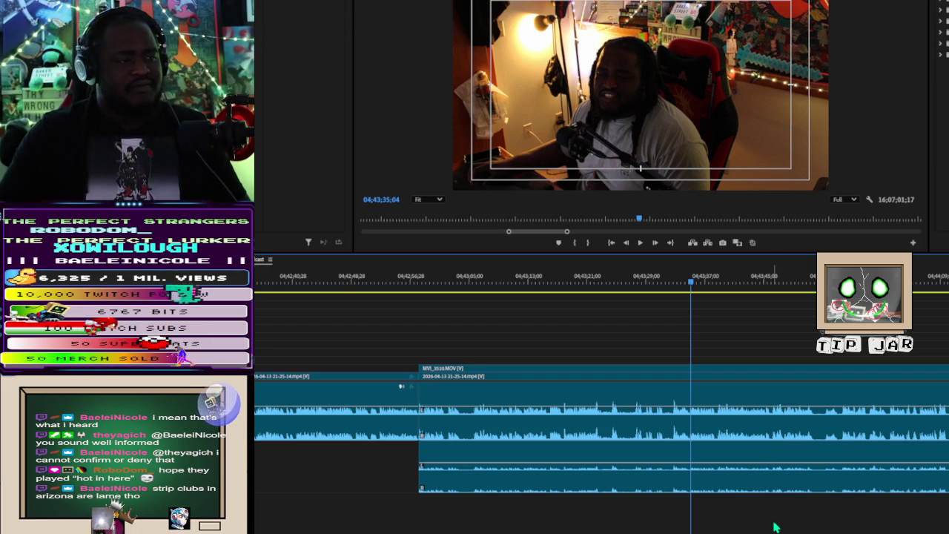
key(space)
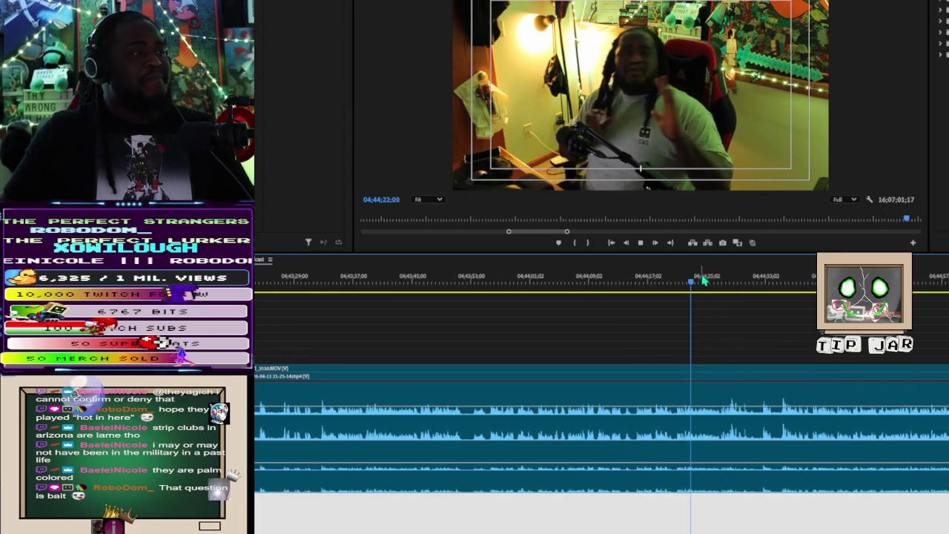
click(589, 283)
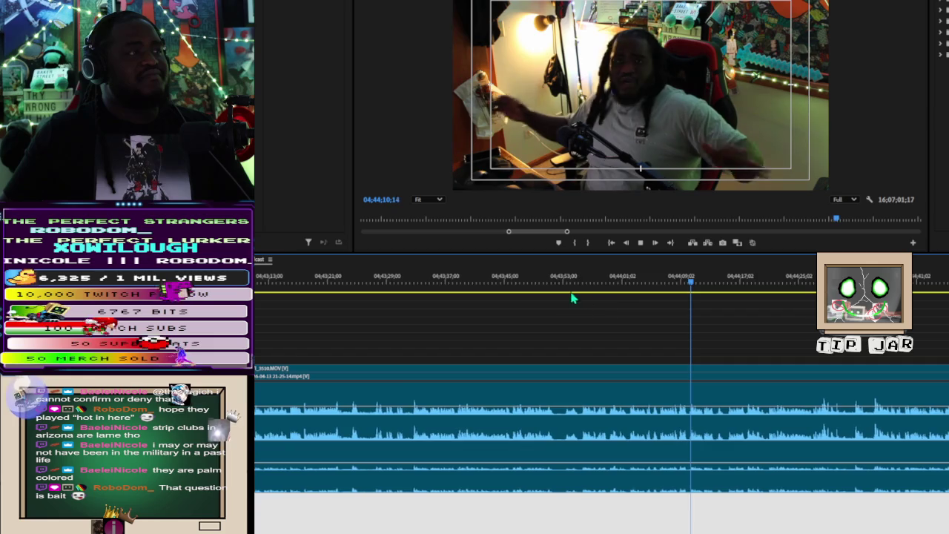
click(568, 276)
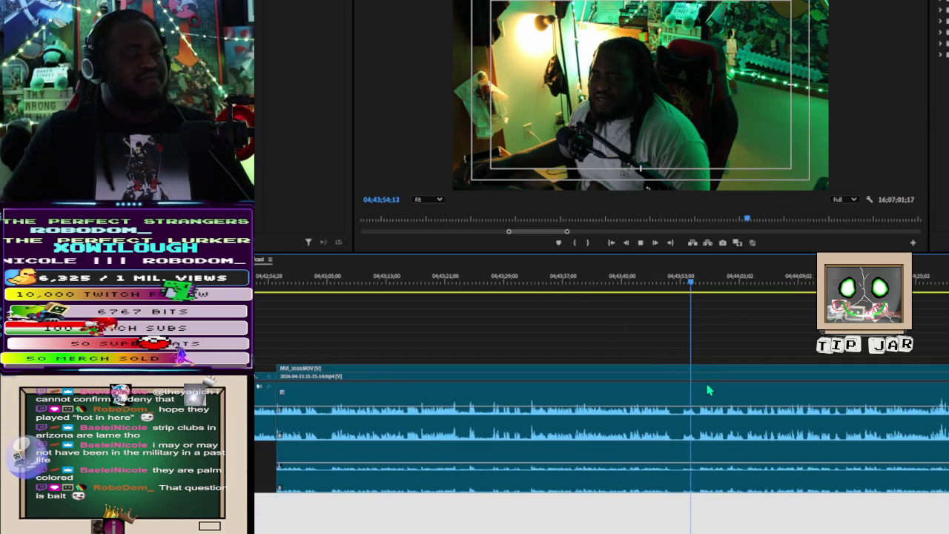
key(space)
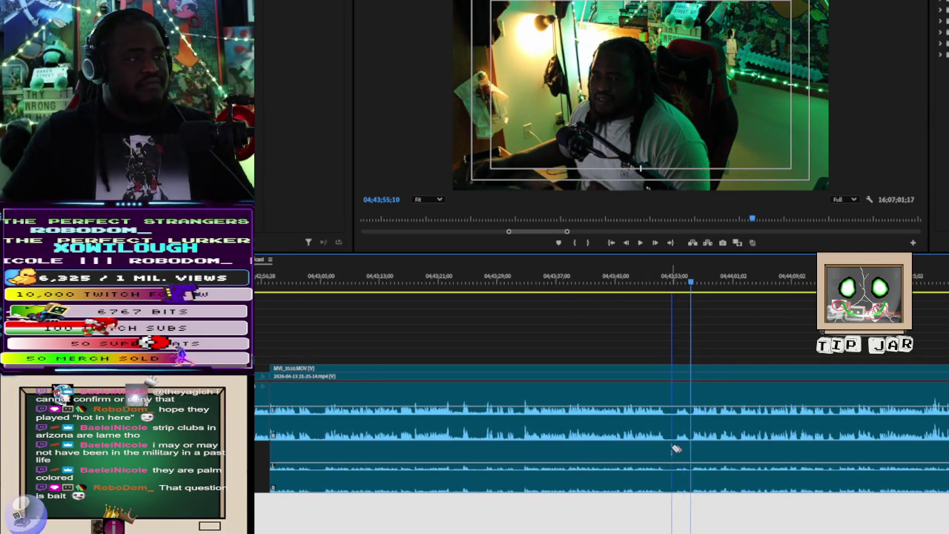
Cut the linked video and audio clips and delete the short piece between the cuts
click(668, 450)
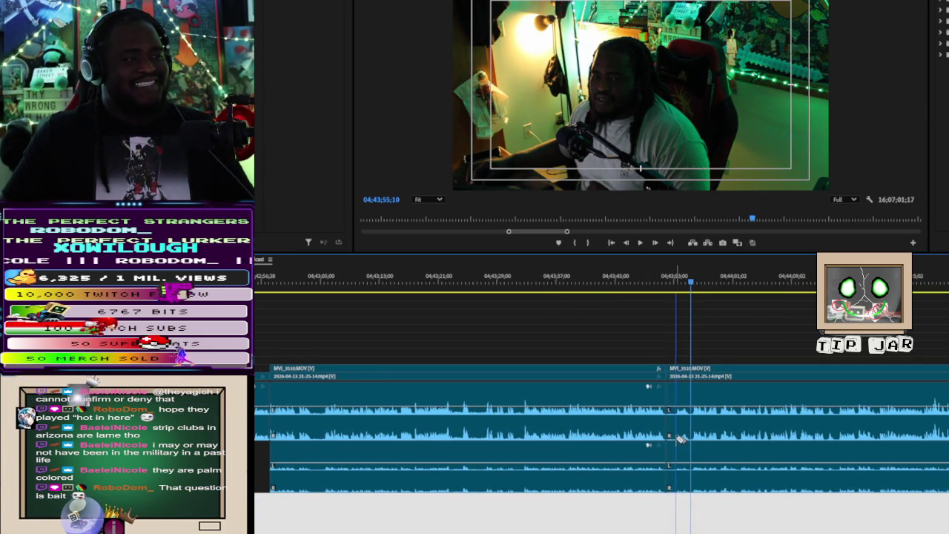
click(672, 430)
key(Delete)
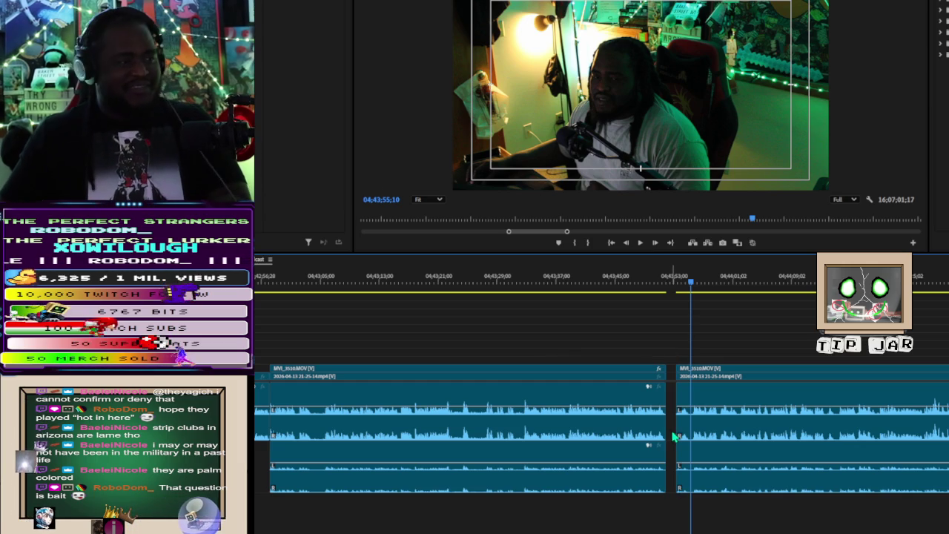
Delete the unwanted lower audio, close the remaining gap, and play back the join to check
click(639, 478)
key(Delete)
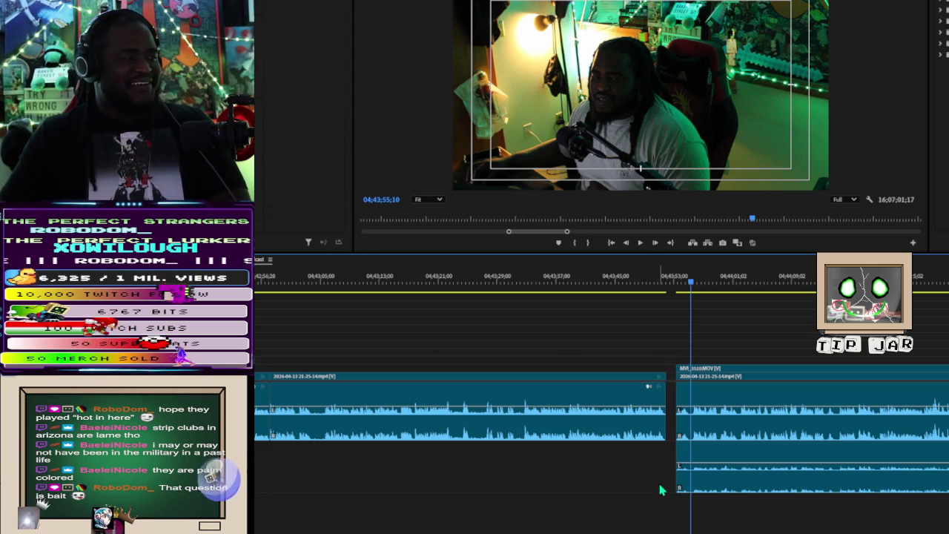
click(662, 476)
key(Delete)
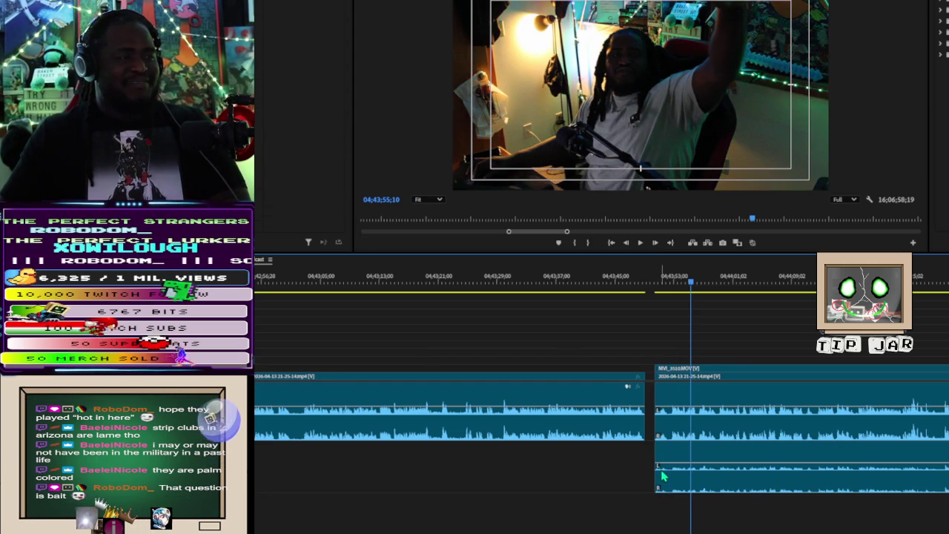
key(Delete)
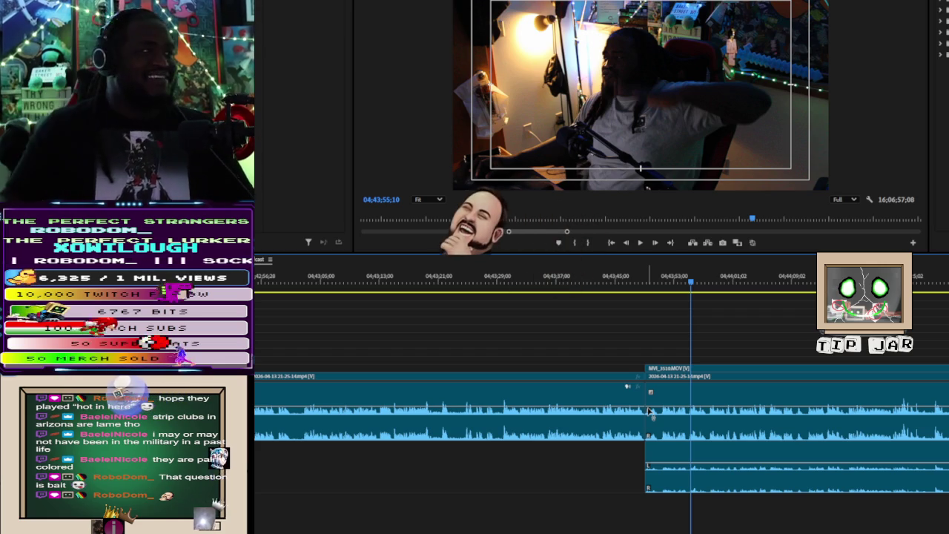
key(space)
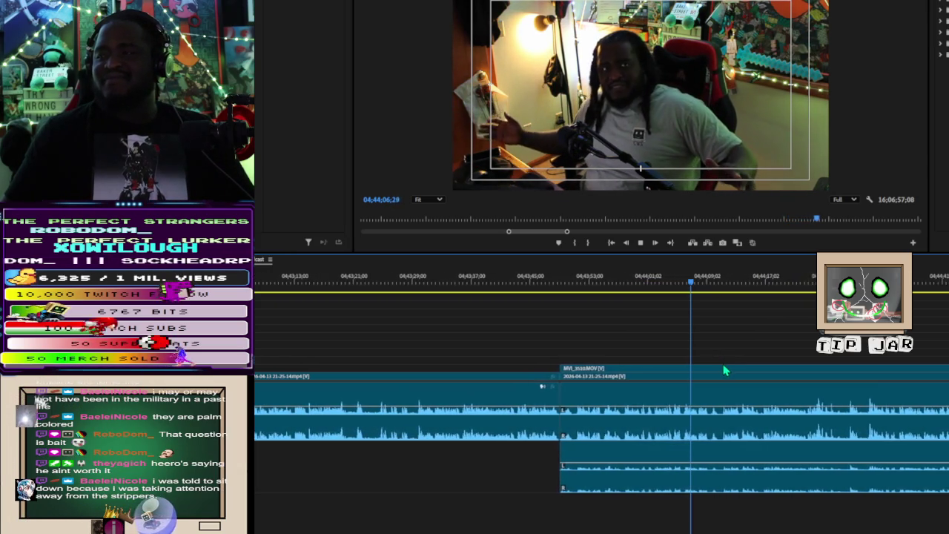
key(space)
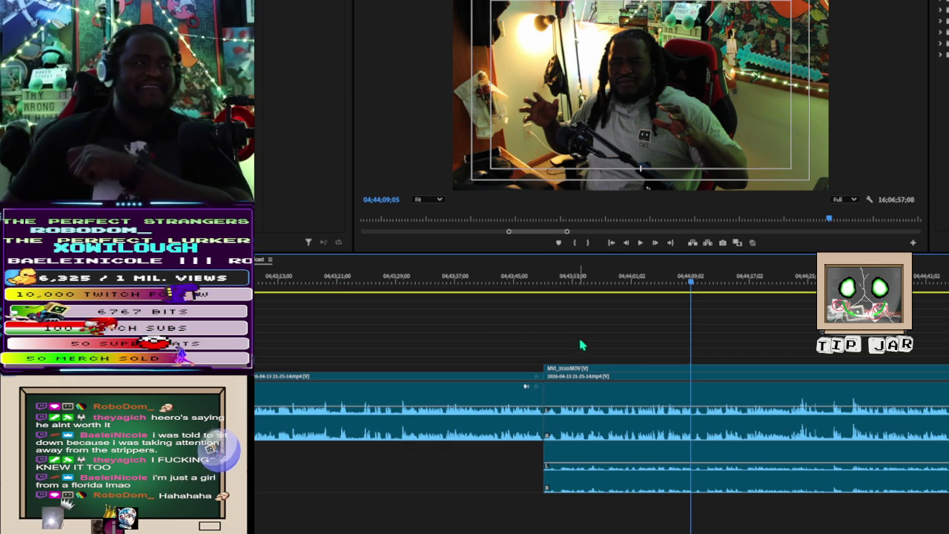
key(space)
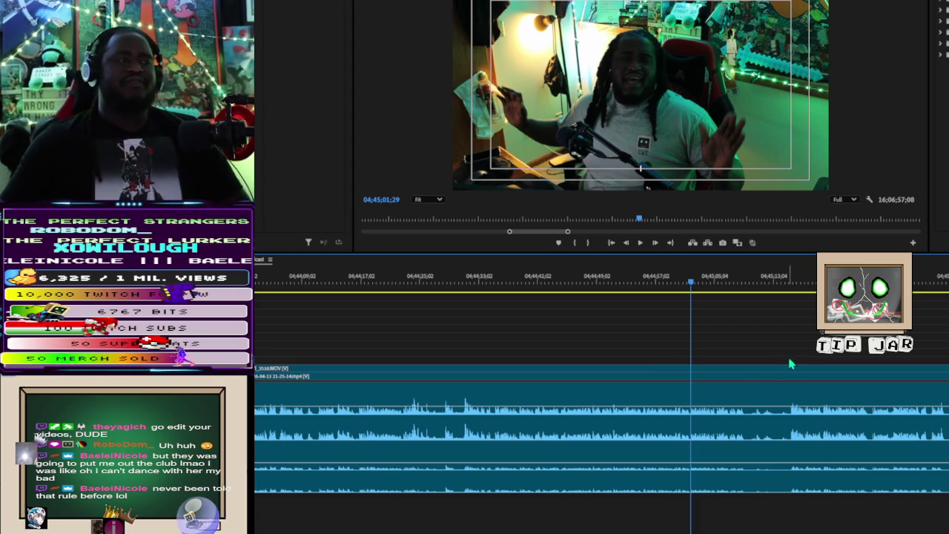
Play the joined stream and camera footage from this point, watching for sync issues
key(space)
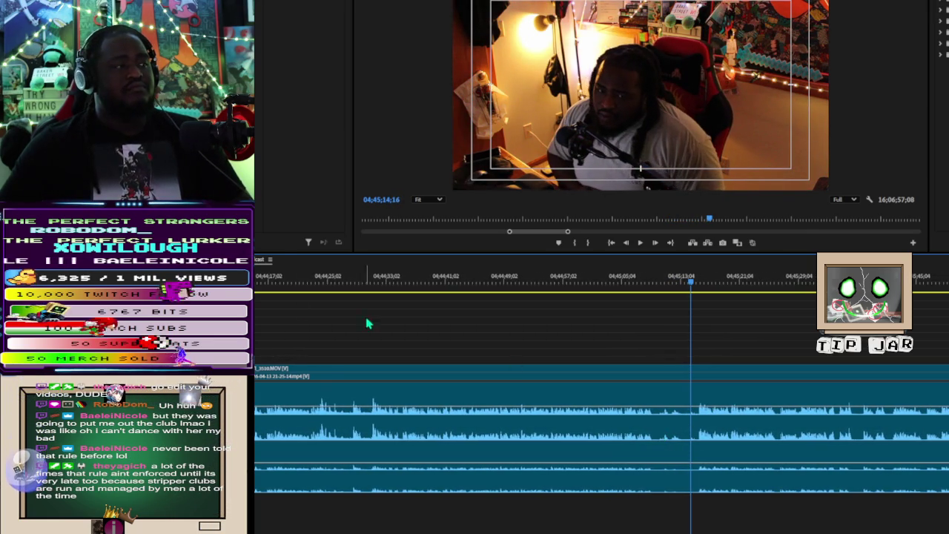
Rewatch from about 04;44;30, split the clips at 04;44;38;04, and move the section between the cuts down a track
click(364, 288)
key(space)
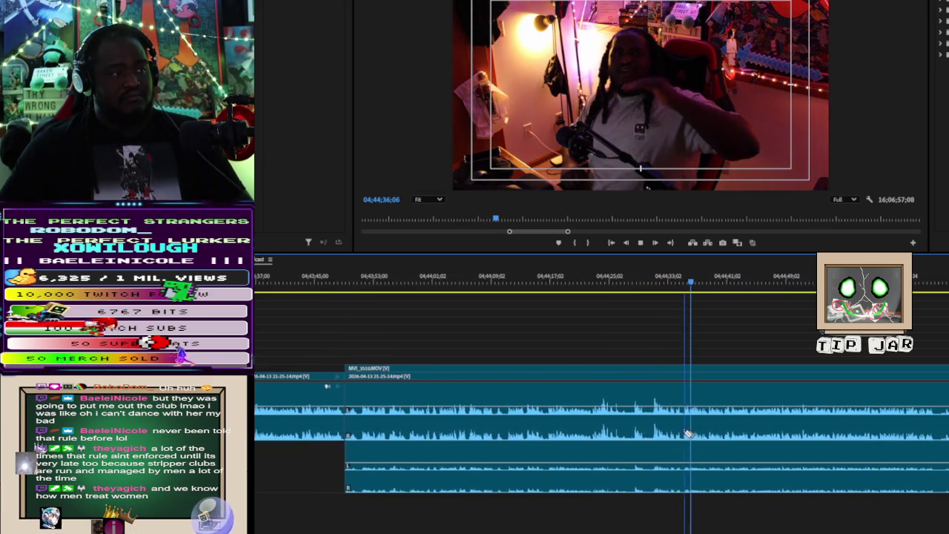
click(686, 437)
key(ctrl+z)
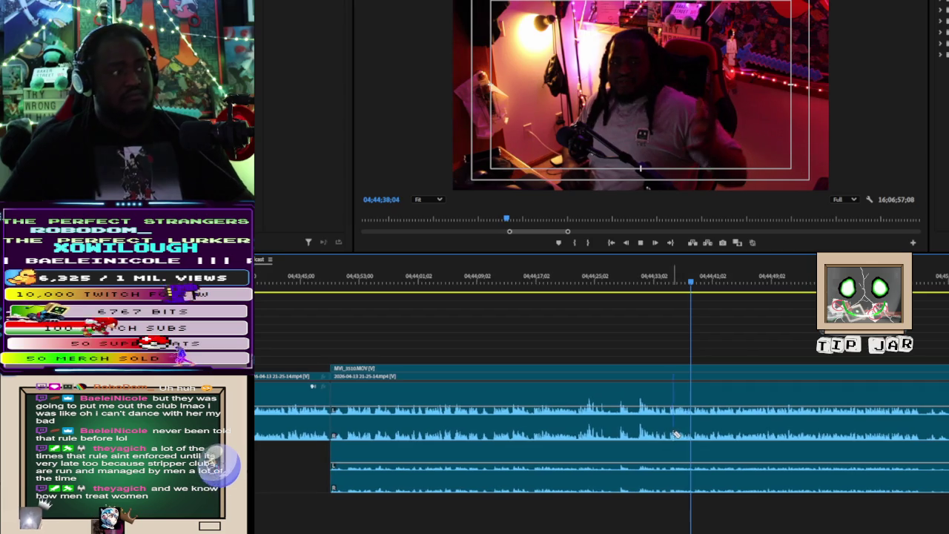
click(672, 429)
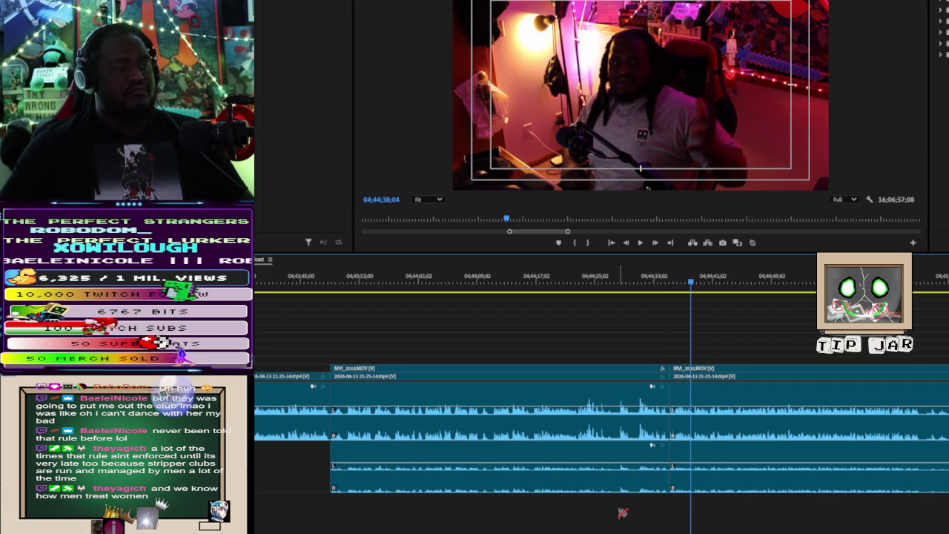
mouse_move(593, 419)
mouse_down()
mouse_move(590, 466)
mouse_move(593, 397)
mouse_up()
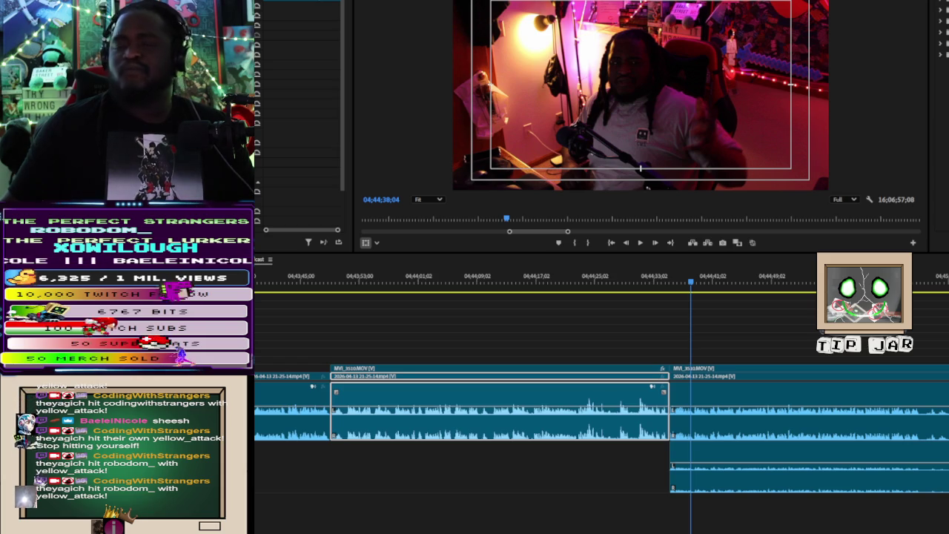
Play back the synced edit while zooming the timeline out and back in around the playhead
click(729, 335)
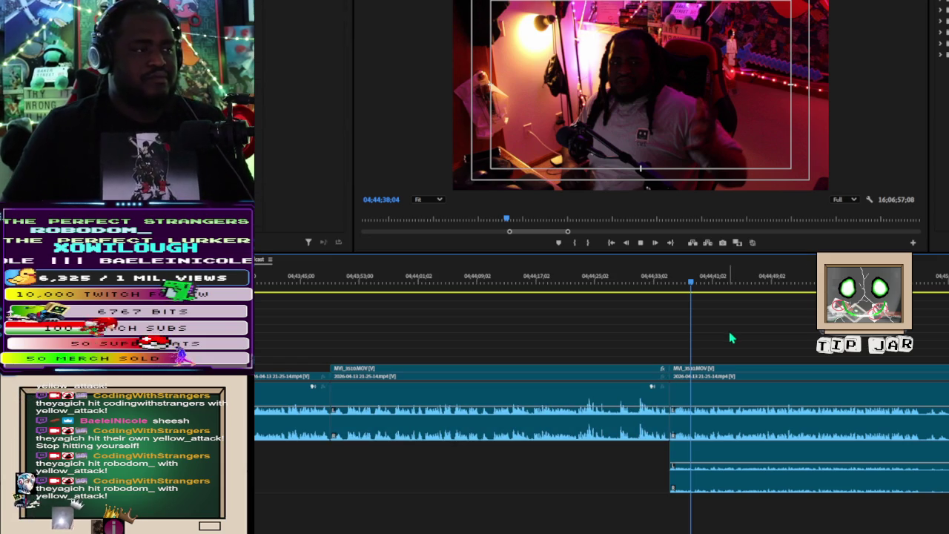
key(space)
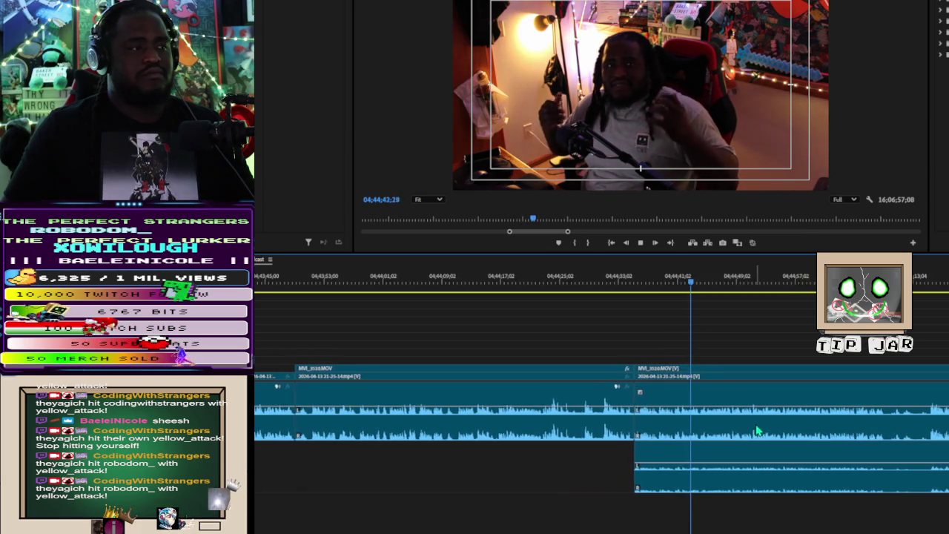
key(minus)
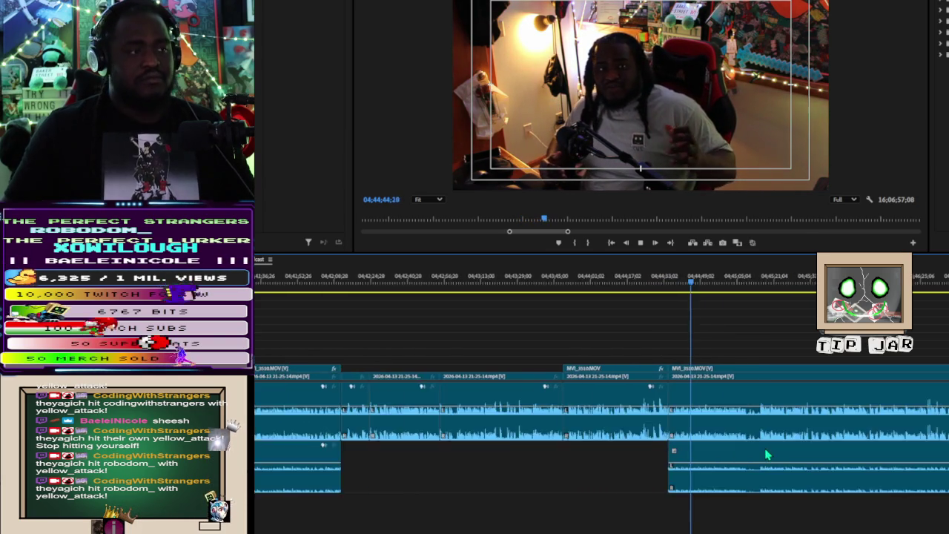
key(minus)
key(equal)
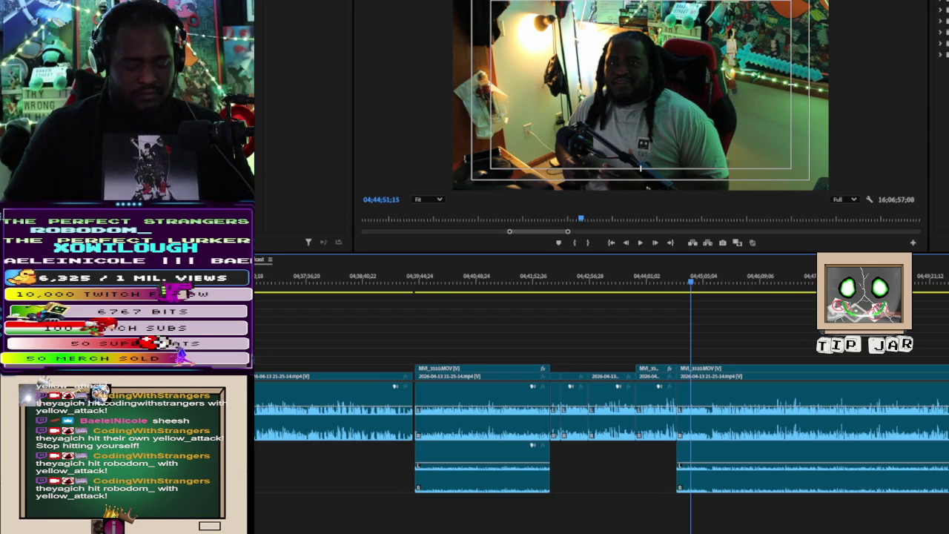
Delete the stream section after the cut, move MVI_3510.MOV up onto the top tracks, and play it
key(Delete)
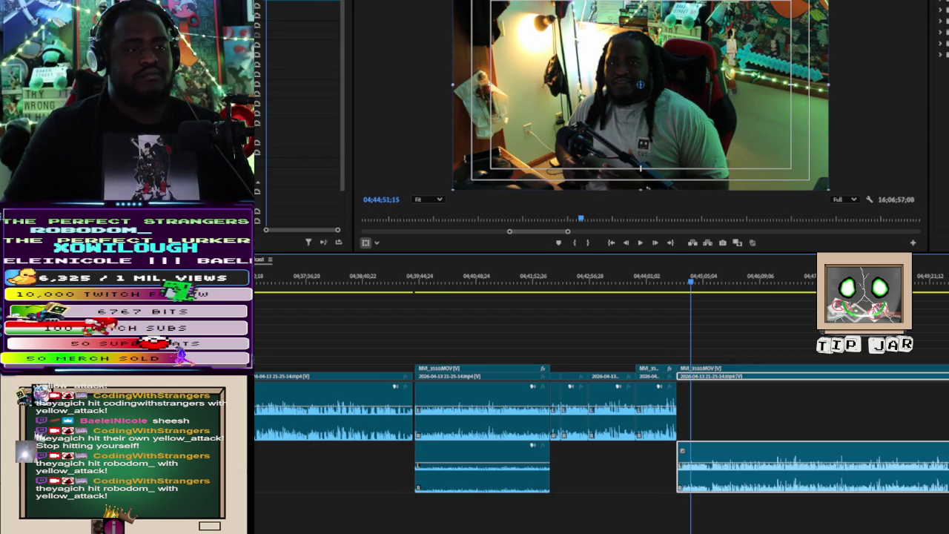
drag(742, 467, 742, 409)
key(space)
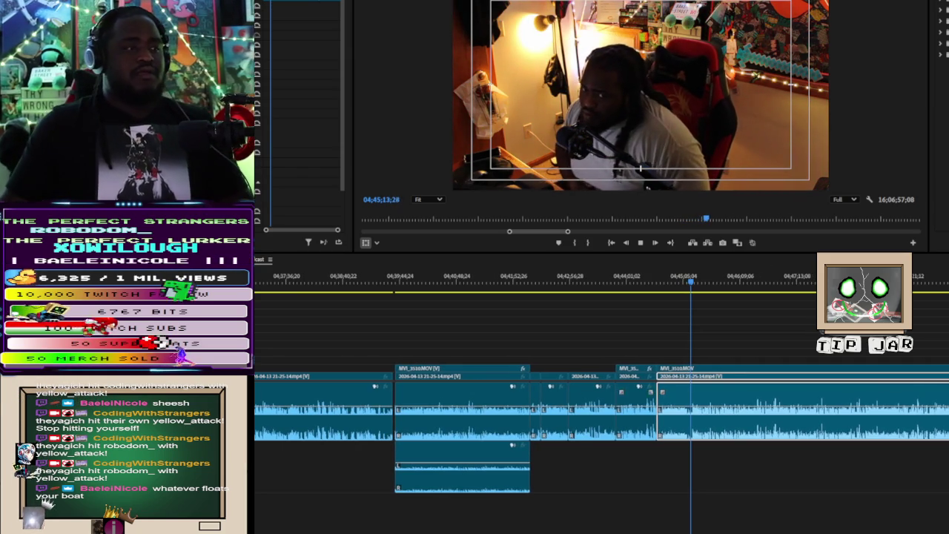
Stop playback, clear the clip selection, and zoom the timeline in around the playhead
click(681, 459)
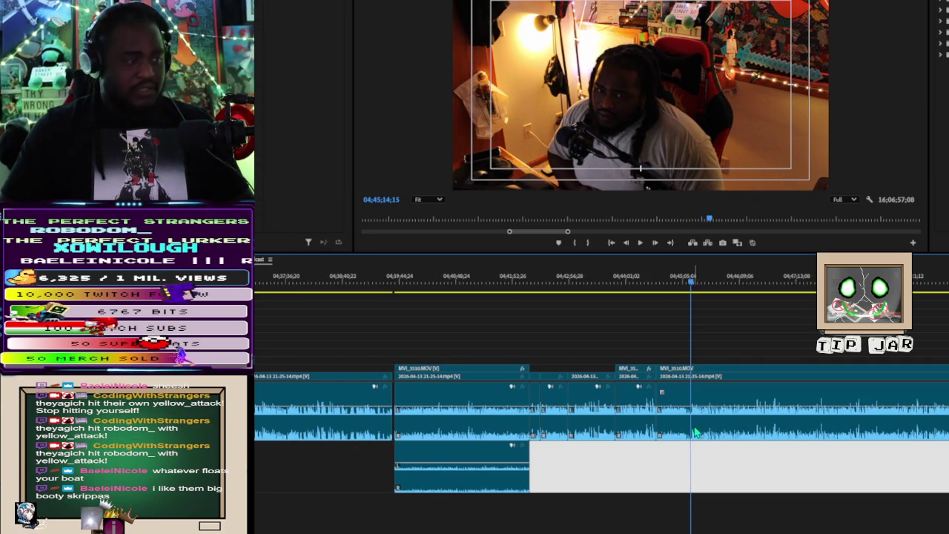
key(equal)
key(equal)
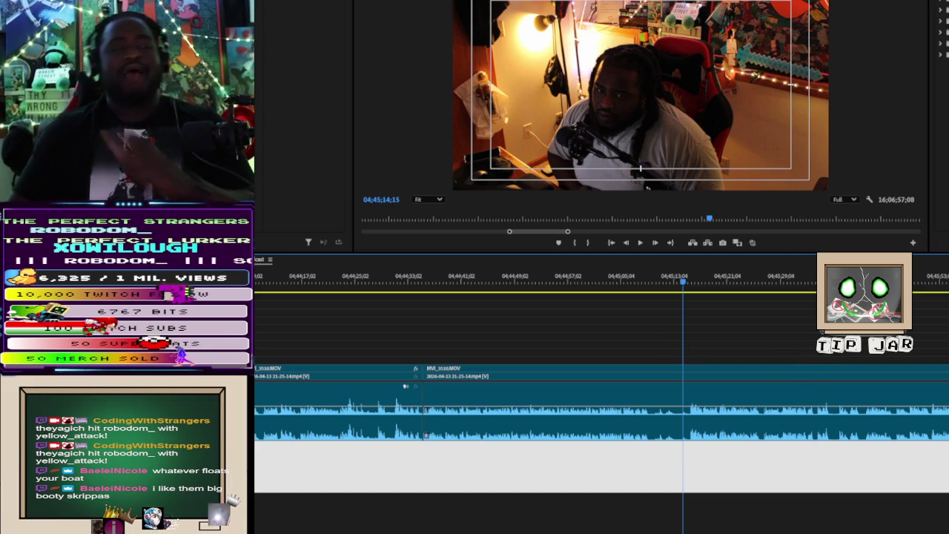
Locate 04;45;11;20 by playing and scrubbing, then razor-cut the MVI_3510.MOV clip there
click(642, 291)
key(space)
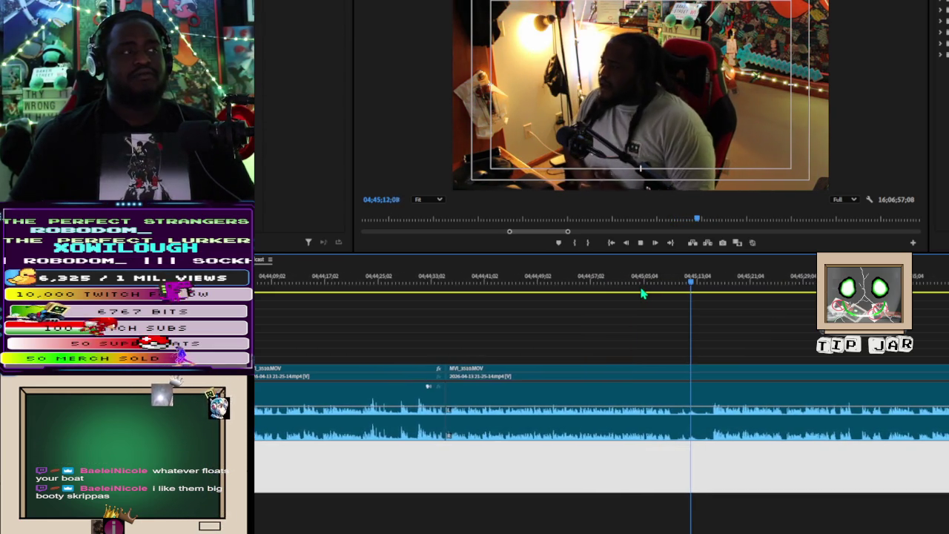
key(space)
drag(684, 276, 688, 294)
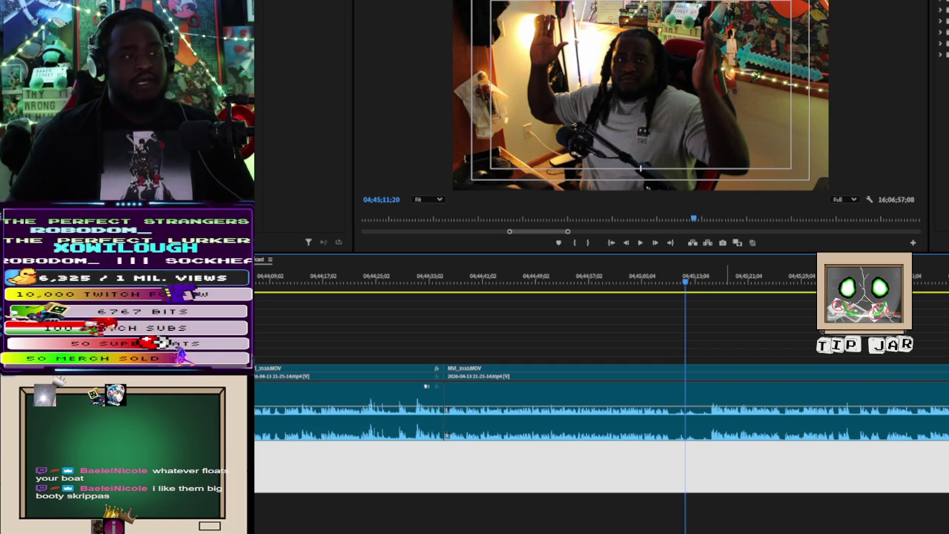
click(687, 418)
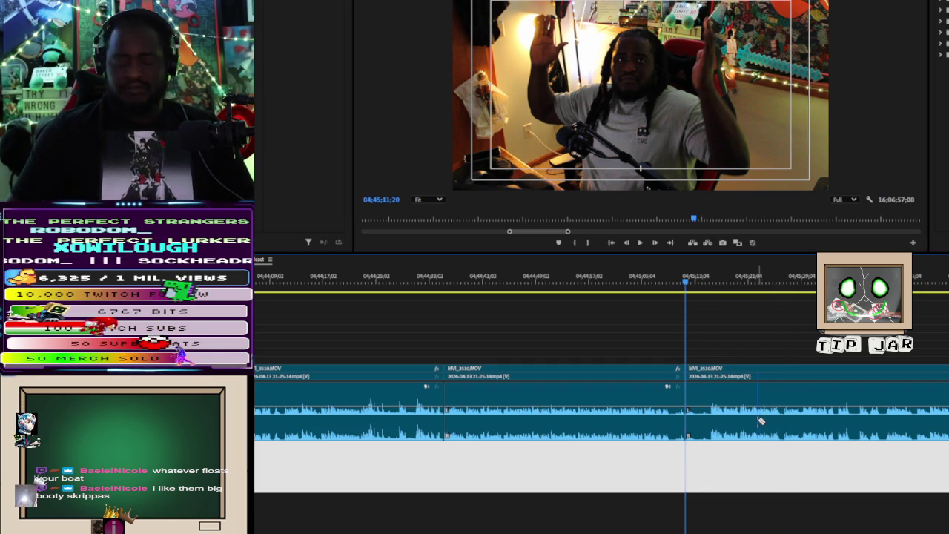
Play back from the new split to check it, then select the middle camera clip section
key(space)
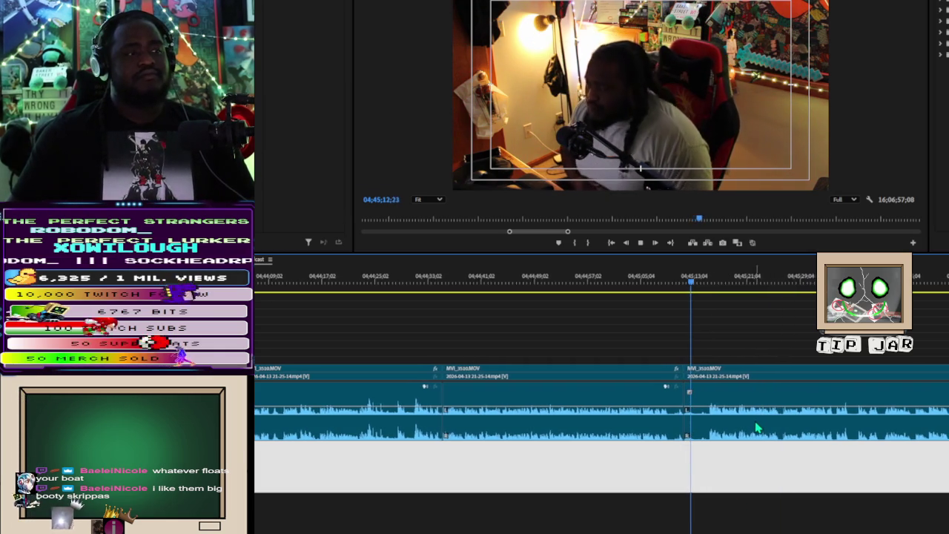
key(space)
drag(518, 362, 568, 436)
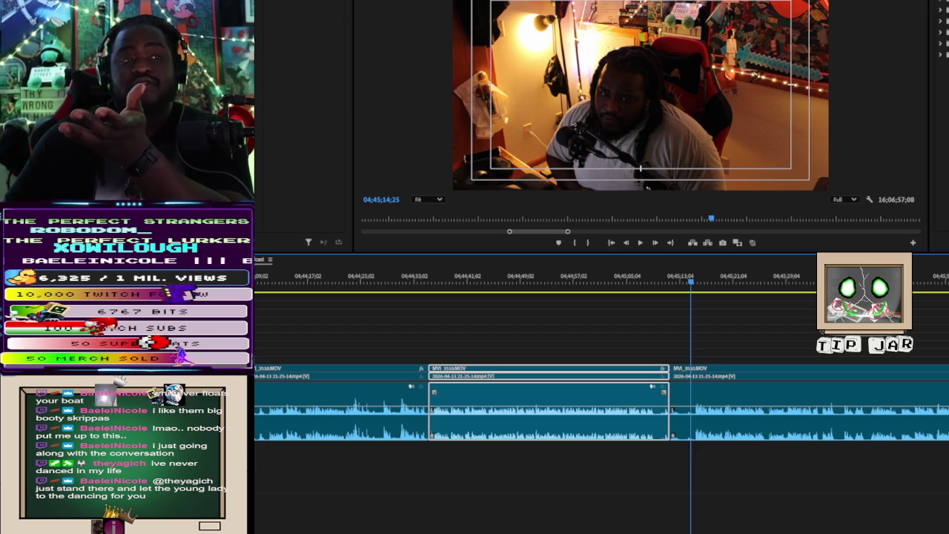
key(ctrl+shift+a)
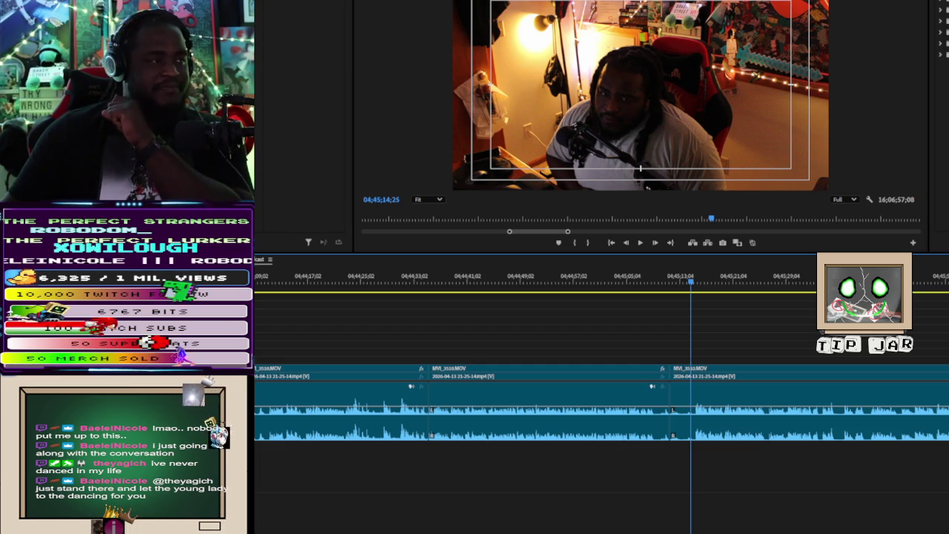
Trim the clip at the new split to start slightly later and close the resulting gap
click(675, 367)
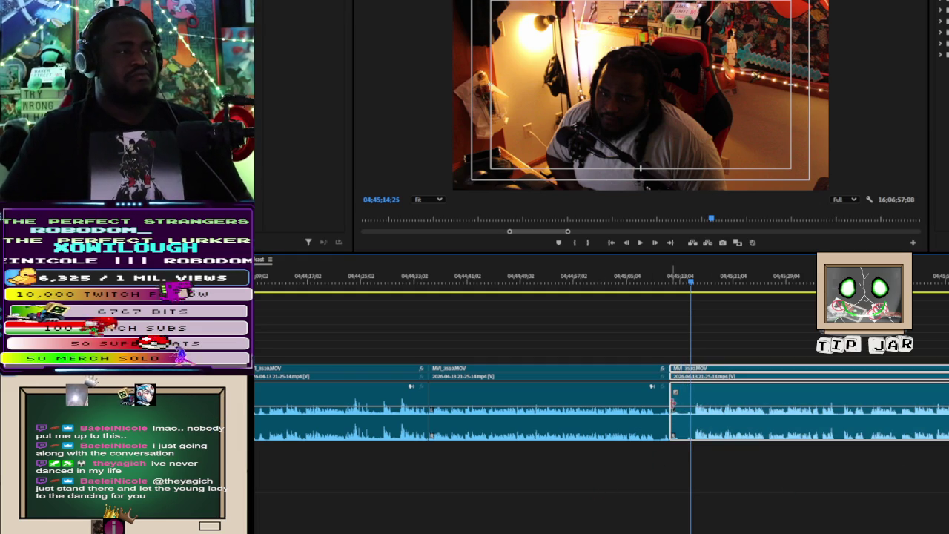
drag(675, 403, 694, 407)
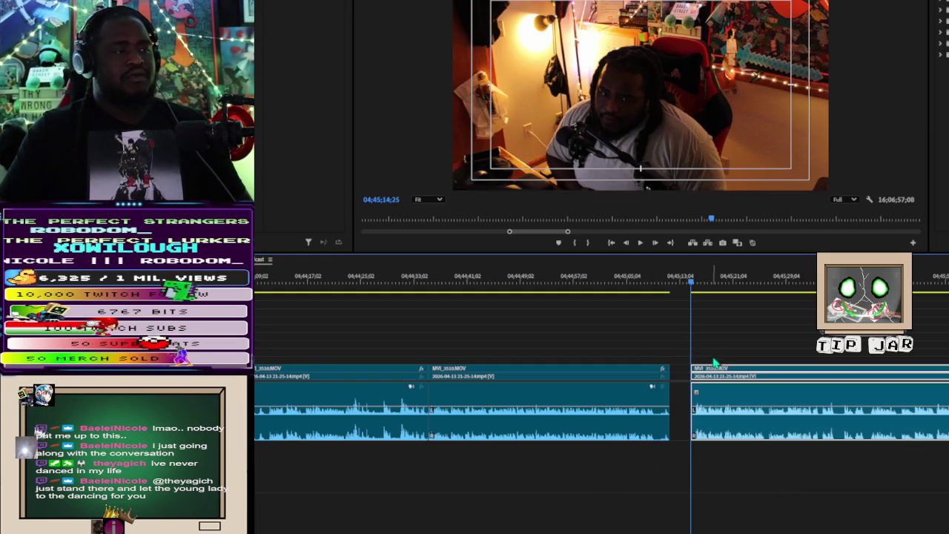
click(684, 398)
key(Delete)
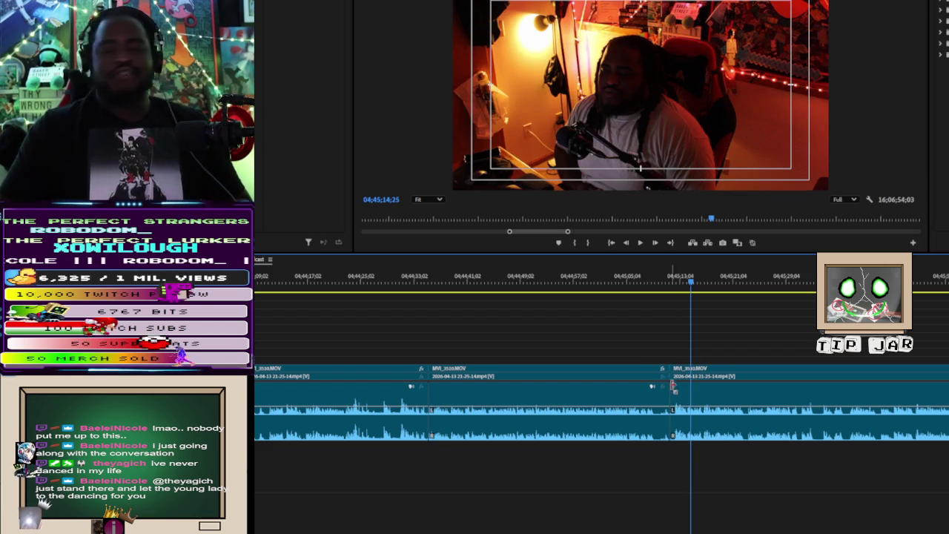
Review the cut, then trim the next MVI_3510.MOV clip's start about 00;00;11;10 later
key(space)
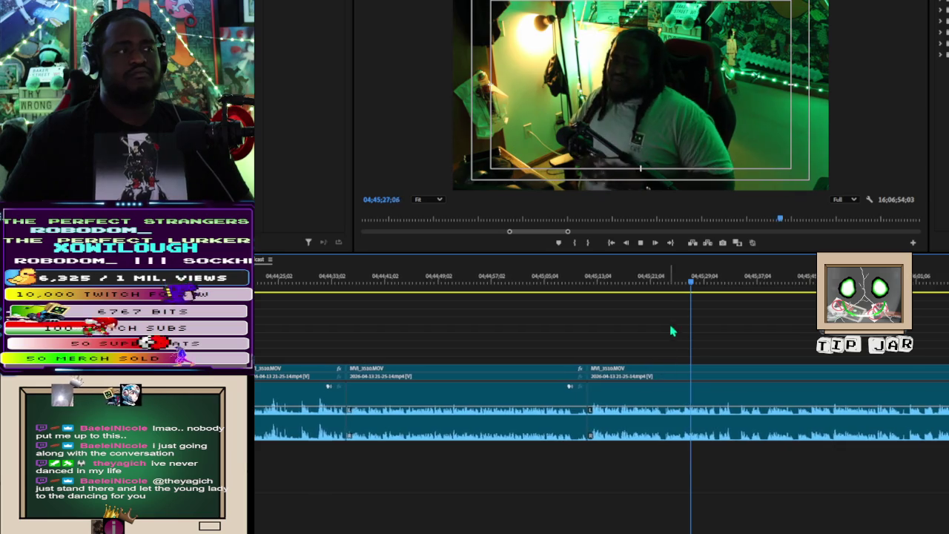
key(space)
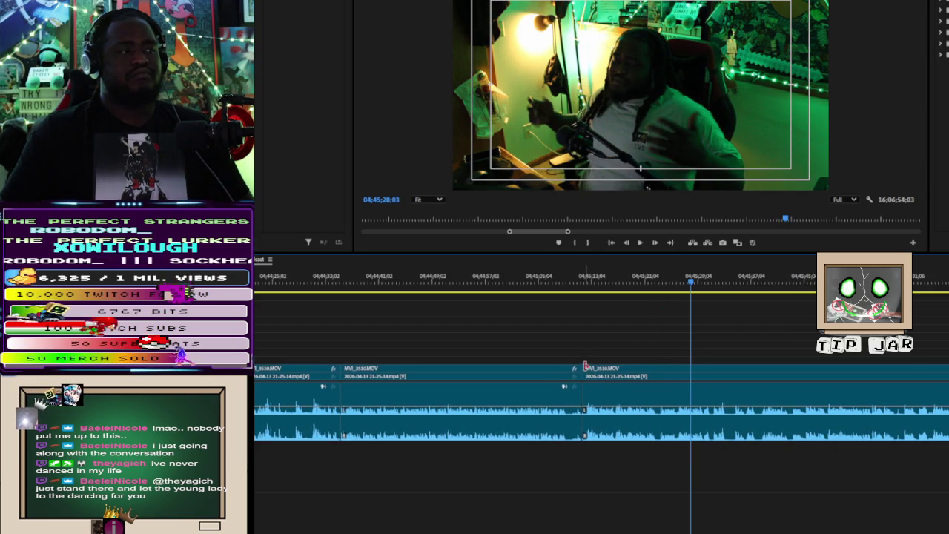
drag(585, 366, 661, 367)
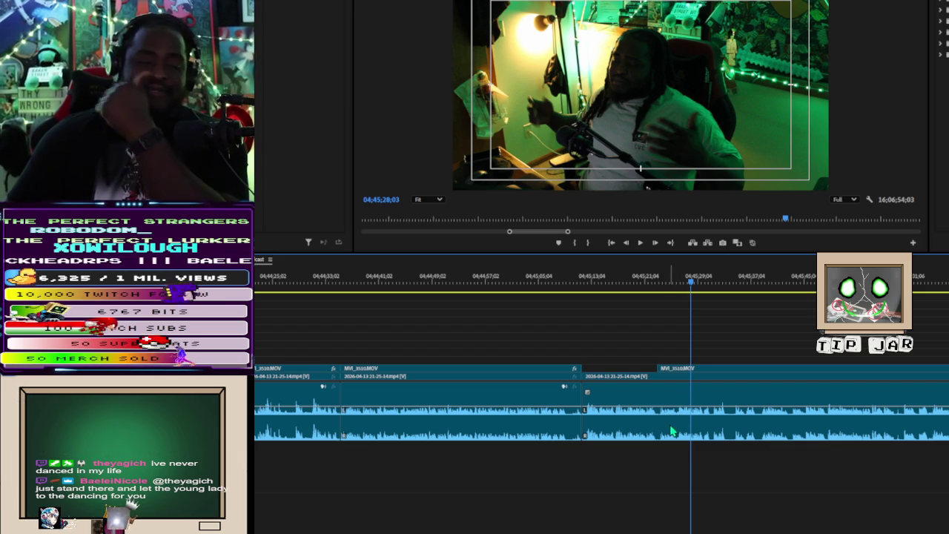
click(610, 244)
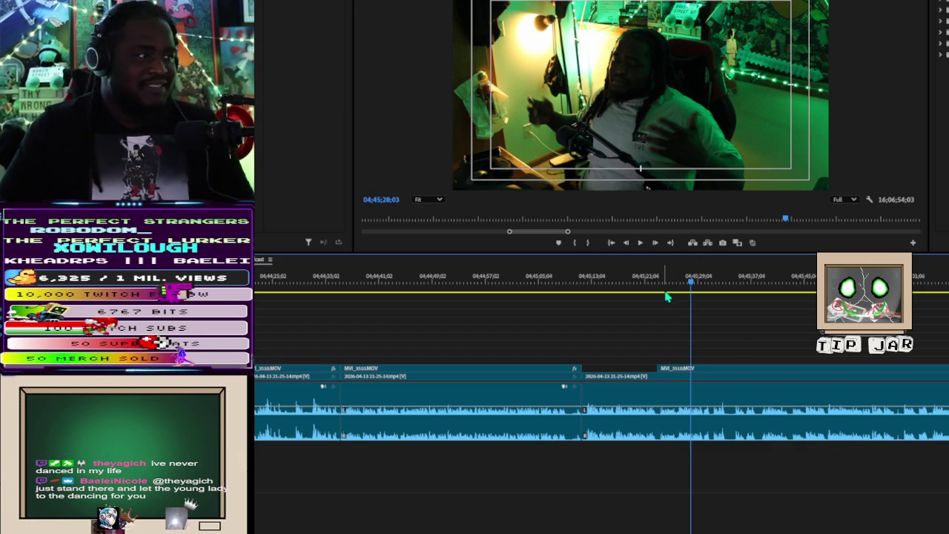
Play from the MVI_3510.MOV clip start to review the trim, then jump back earlier
key(space)
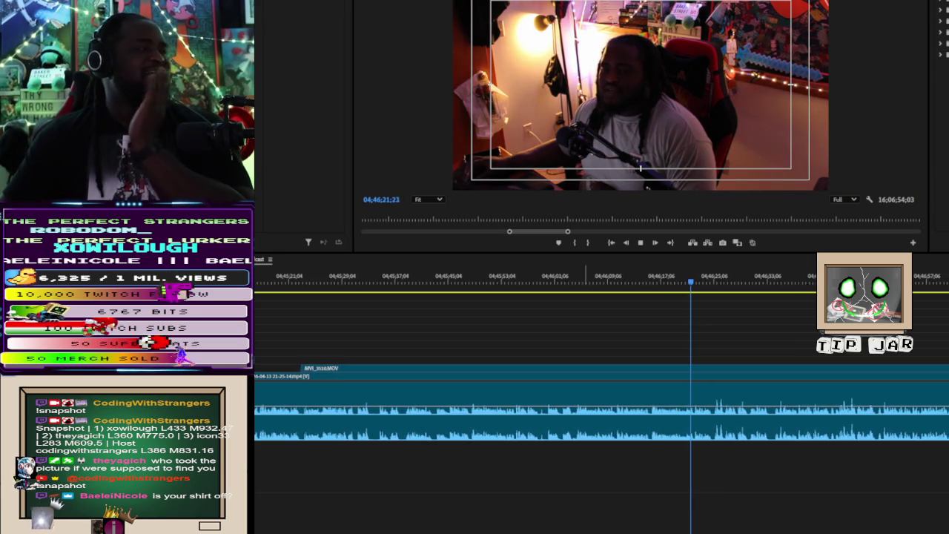
click(494, 279)
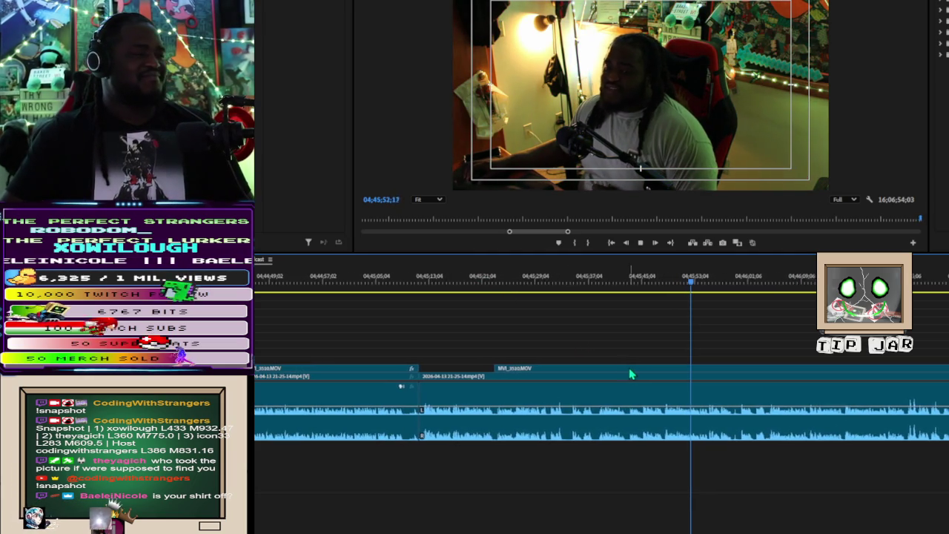
Cut the MVI_3510.MOV camera clip near 04;45;45 and play back from just before the cut
click(583, 280)
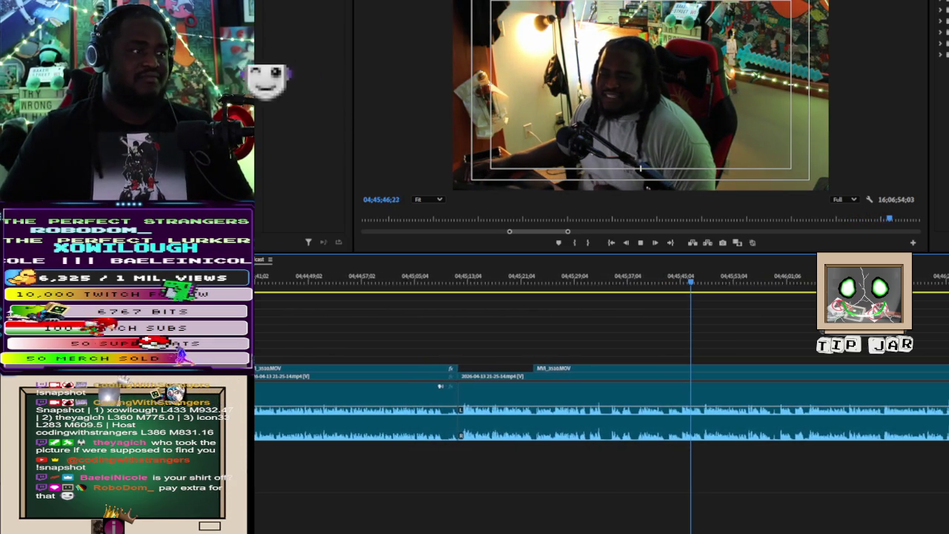
click(681, 423)
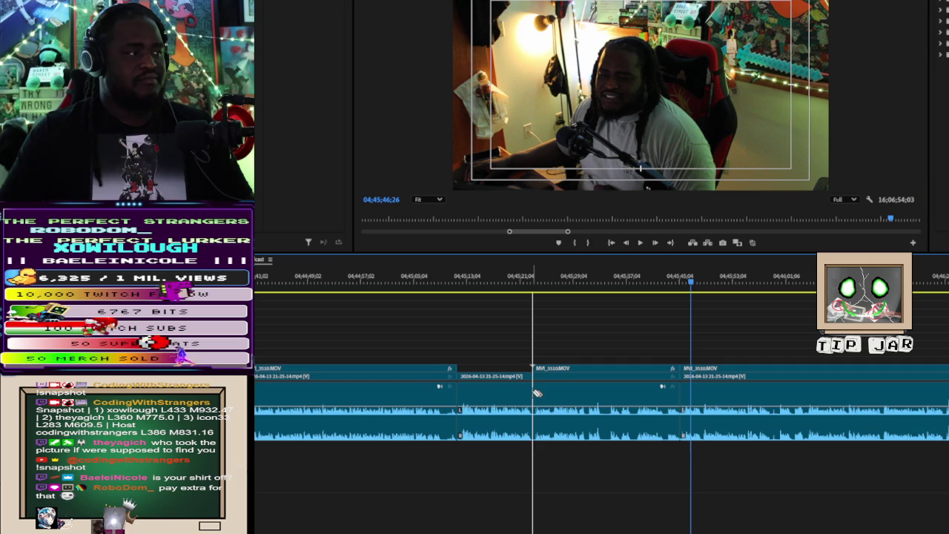
click(487, 294)
key(space)
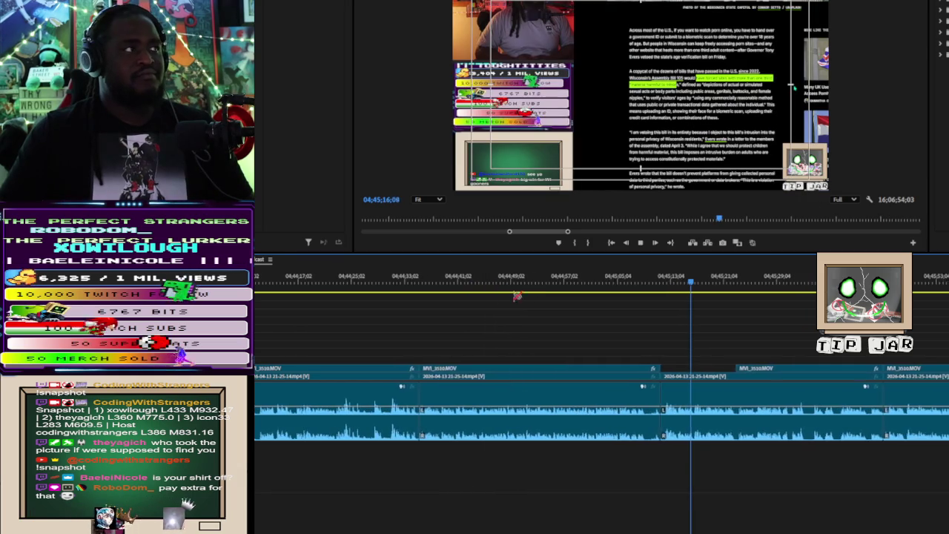
Stop playback at 04;45;25;11 on the camera footage
key(space)
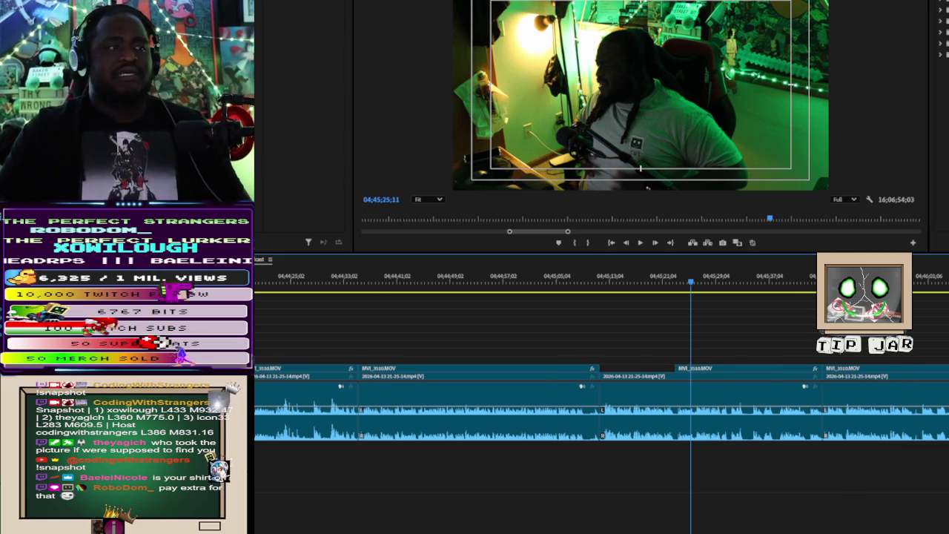
Place the playhead at 04;45;46;09, on the latest cut in the camera clip
scroll(759, 324, down, 3)
click(676, 288)
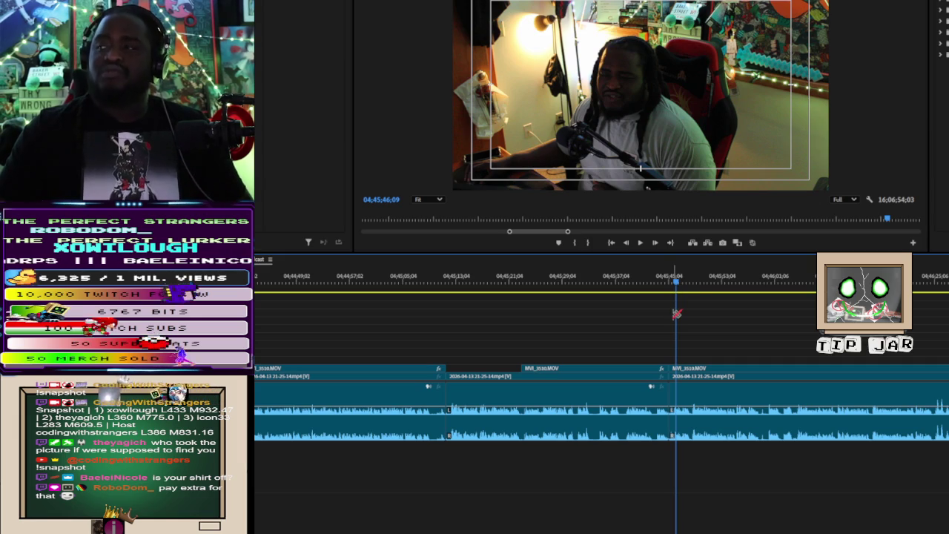
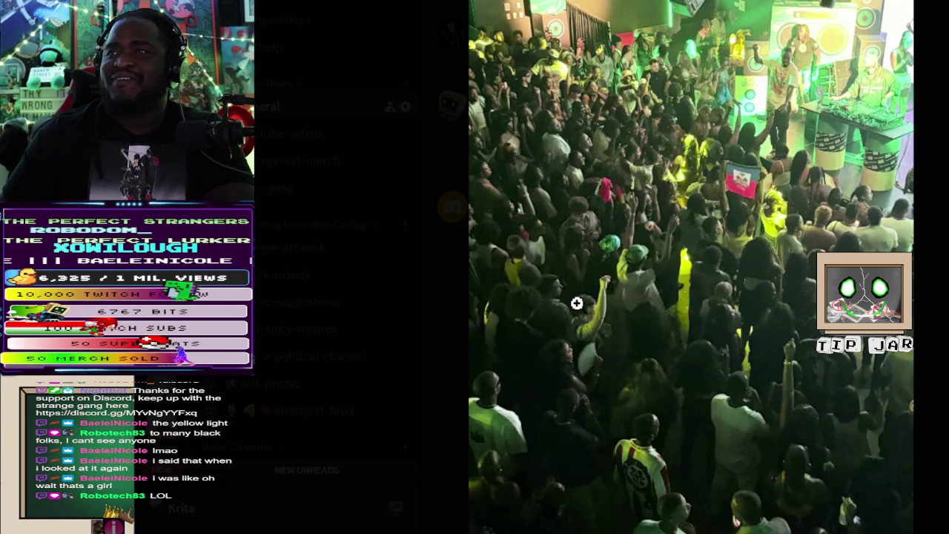
Zoom in and out on the crowd photo, widening out to see the stage and room
click(586, 323)
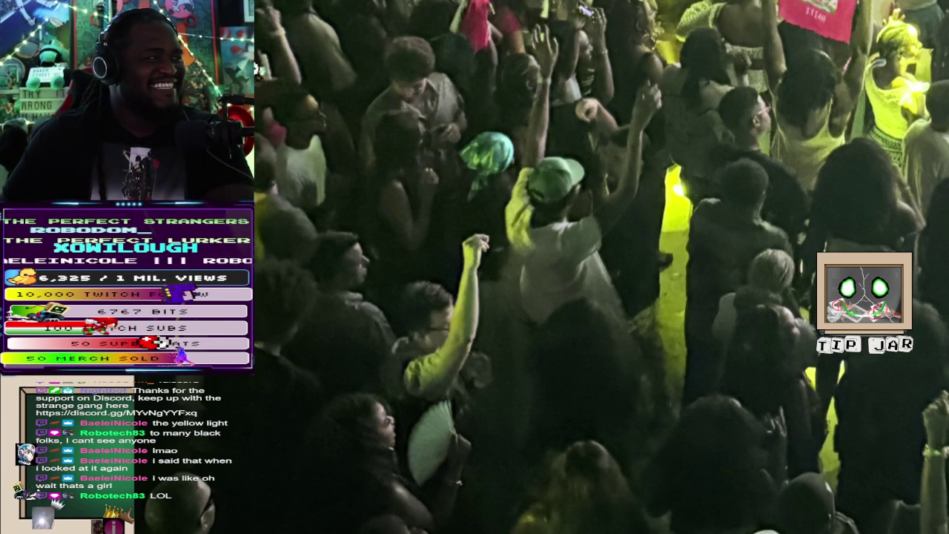
click(351, 120)
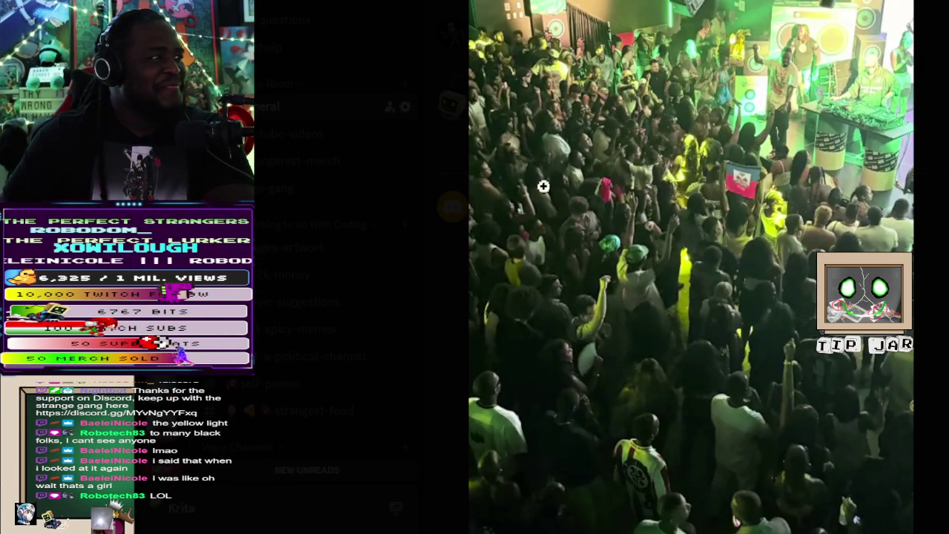
click(521, 127)
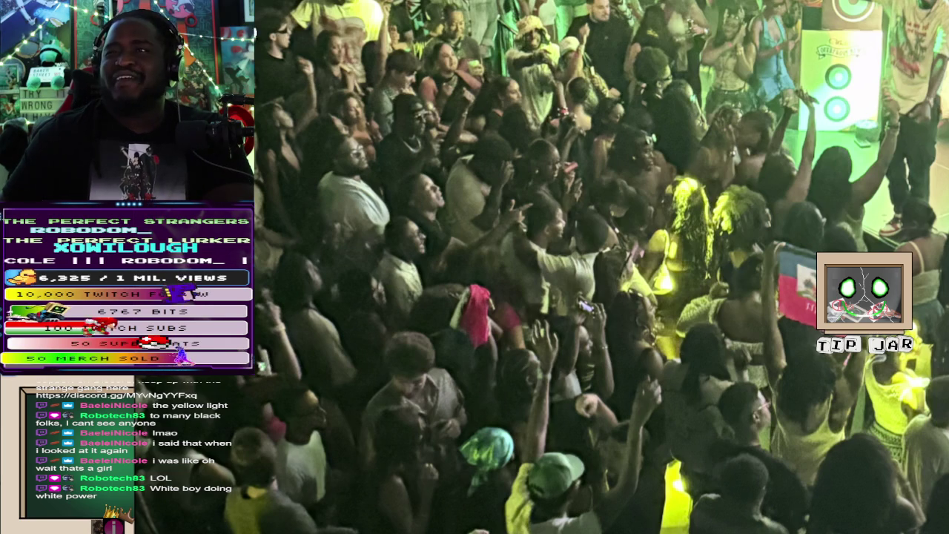
click(280, 43)
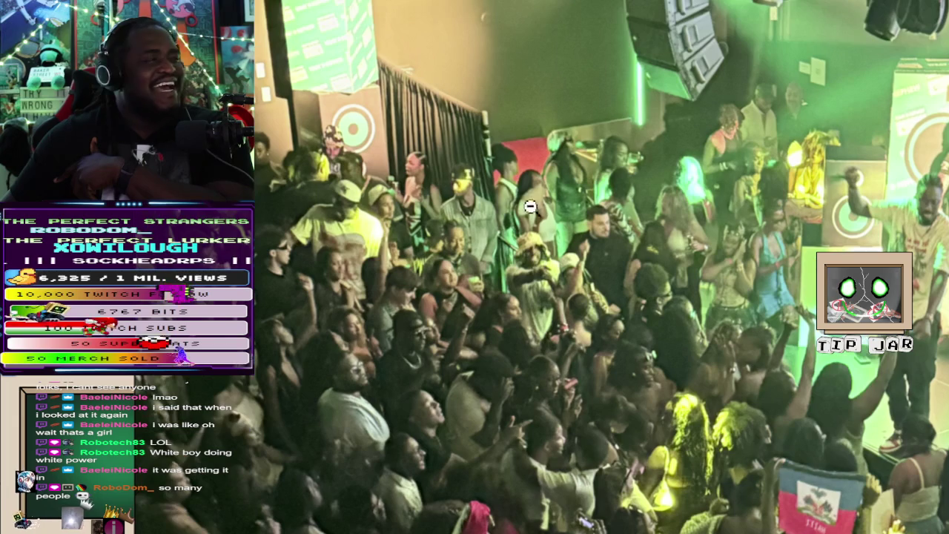
click(524, 236)
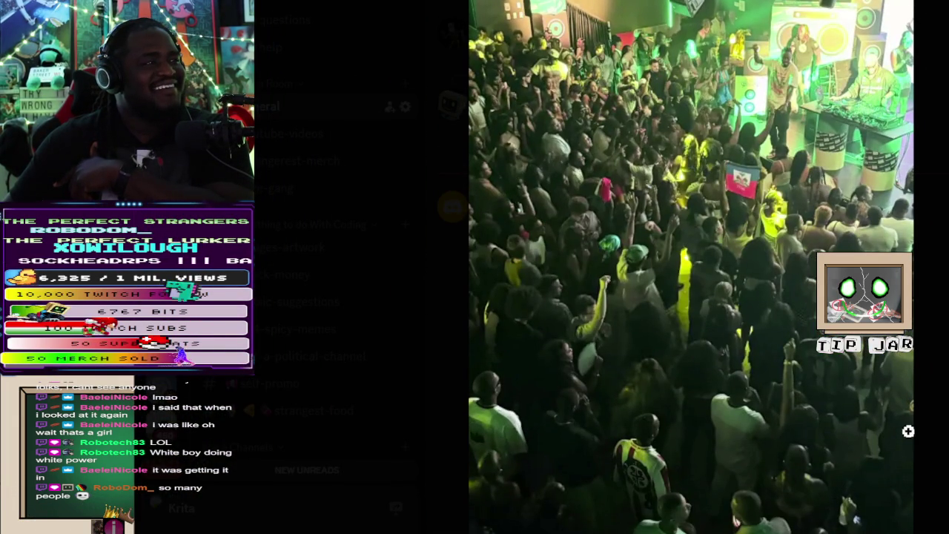
click(626, 89)
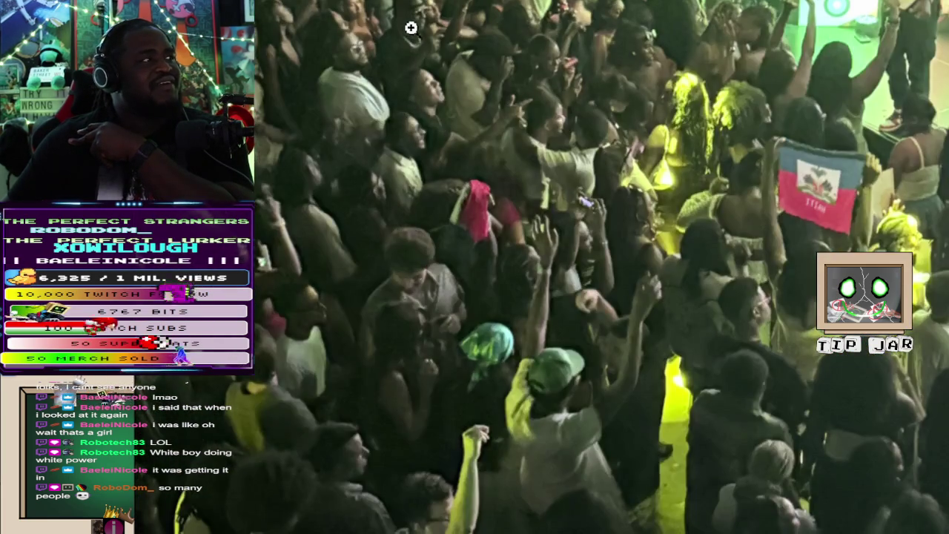
click(539, 79)
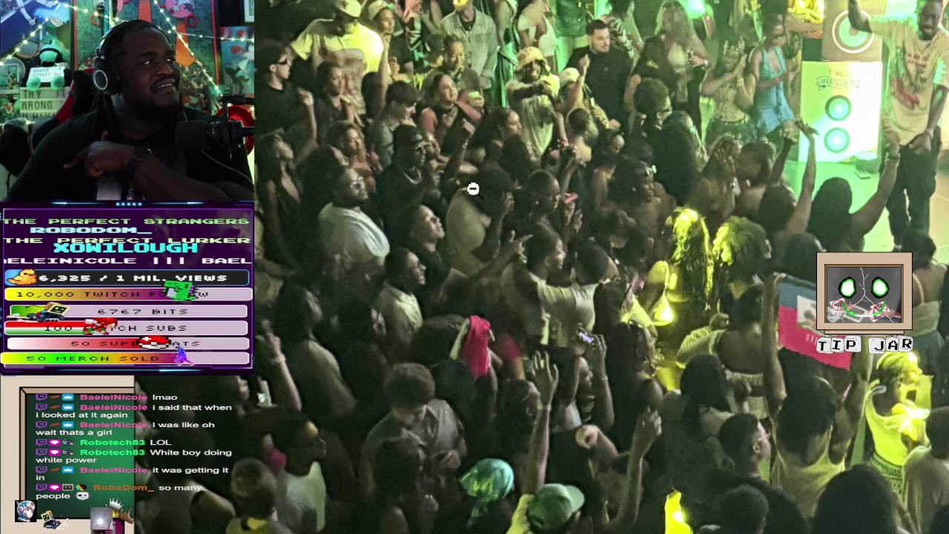
Re-zoom the crowd photo, then play the stream sequence in Premiere Pro past 04;46;00
scroll(486, 203, down, 5)
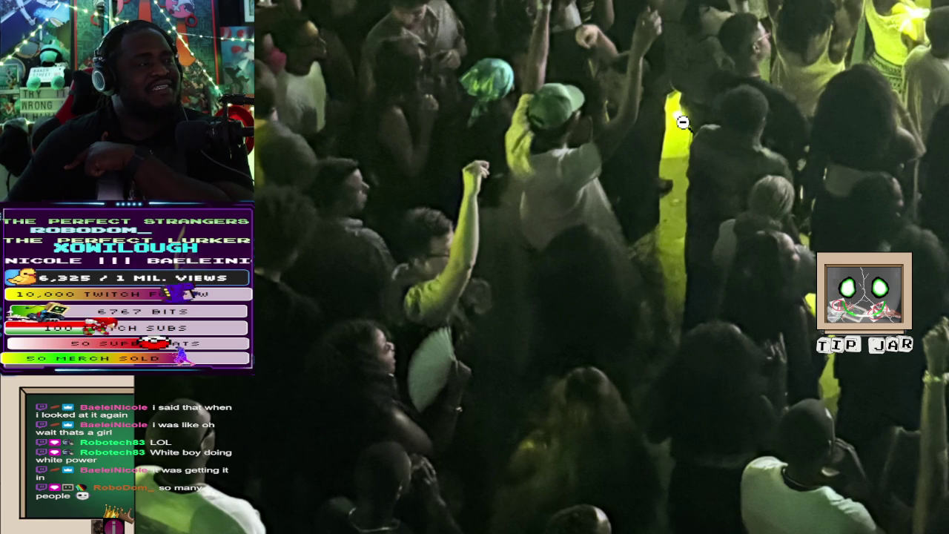
scroll(676, 239, up, 1)
scroll(677, 239, up, 2)
scroll(796, 196, up, 1)
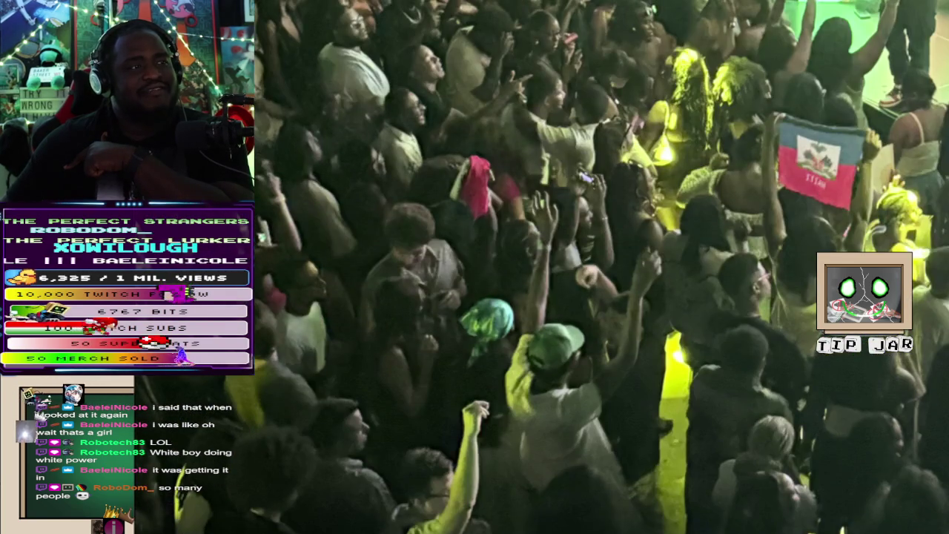
scroll(601, 267, up, 1)
scroll(601, 267, up, 3)
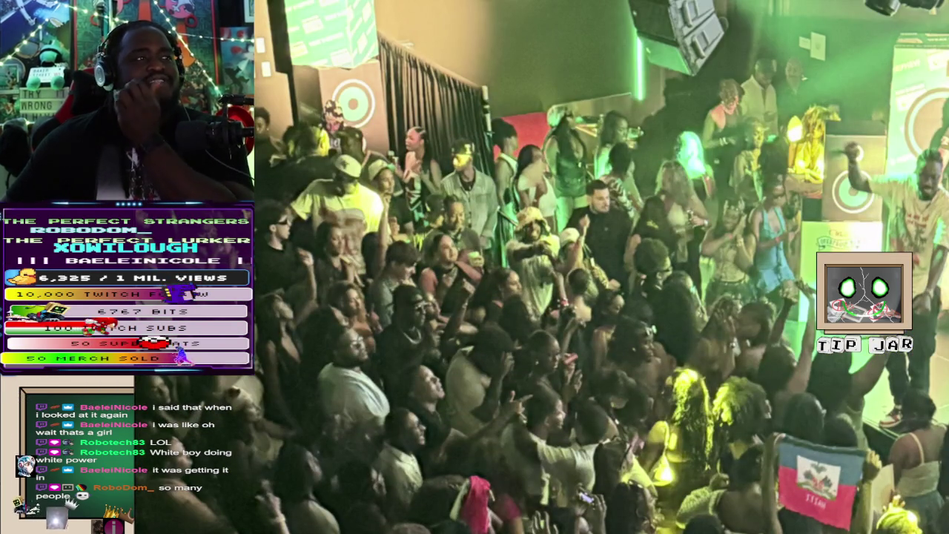
click(786, 173)
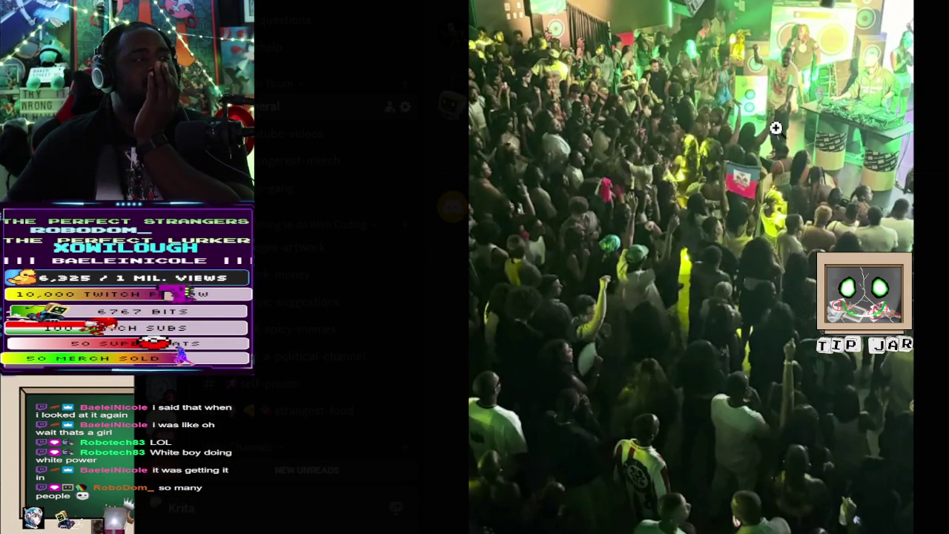
click(787, 173)
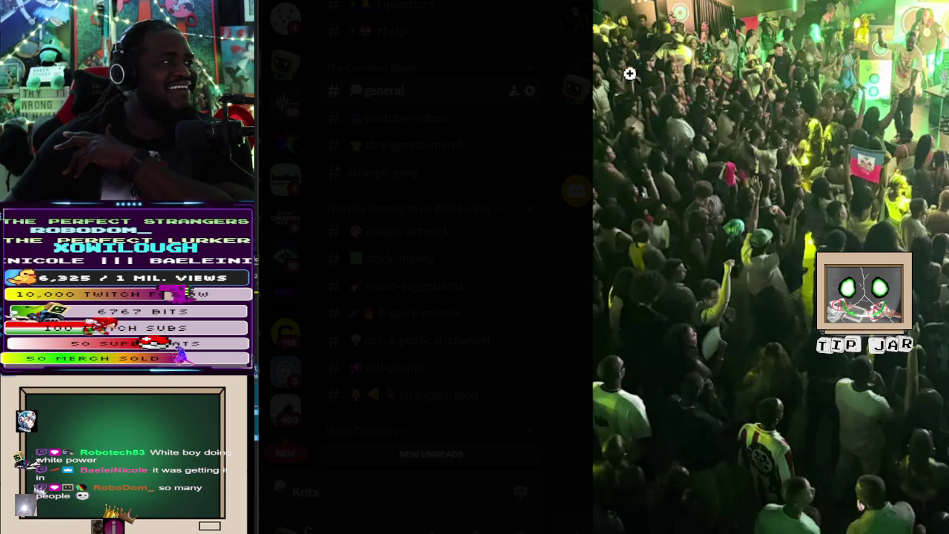
click(629, 74)
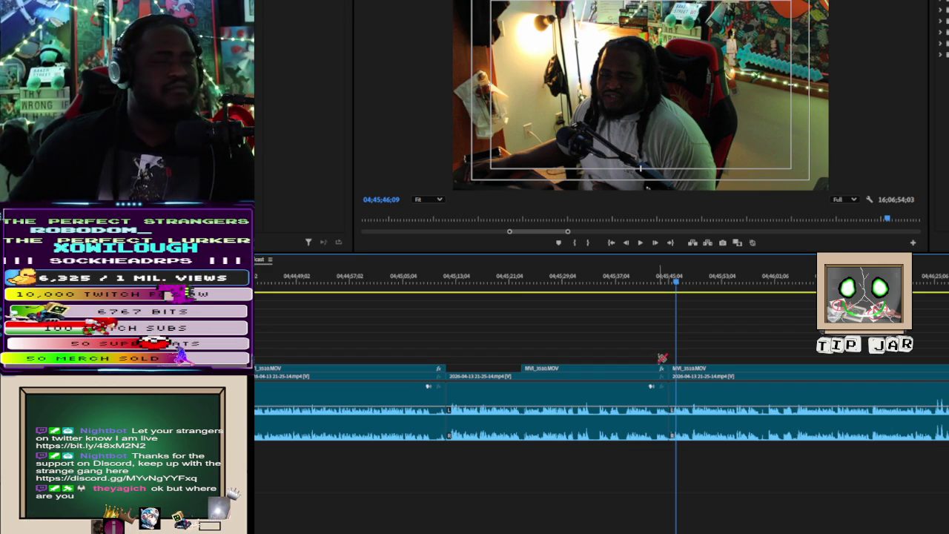
key(space)
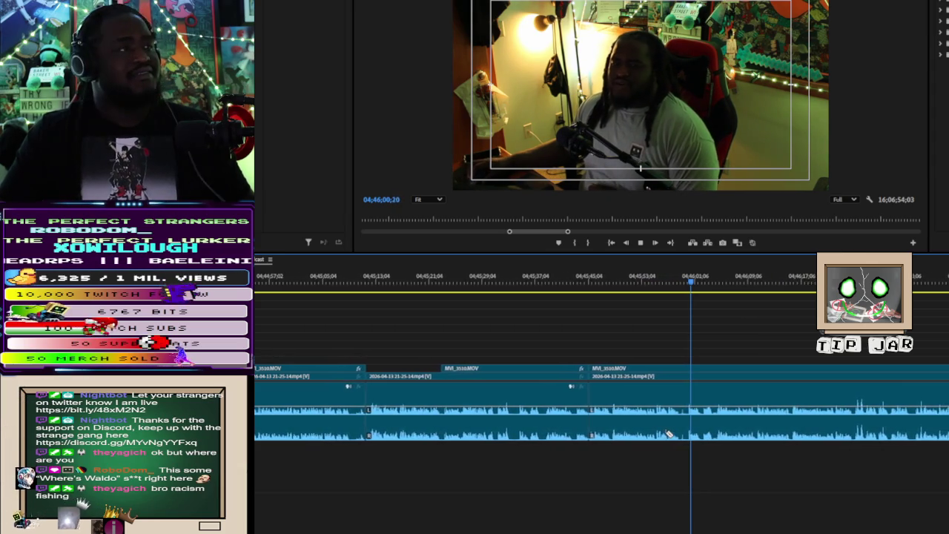
Stop playback, cut out a short piece of the clip and ripple-close the gap
key(space)
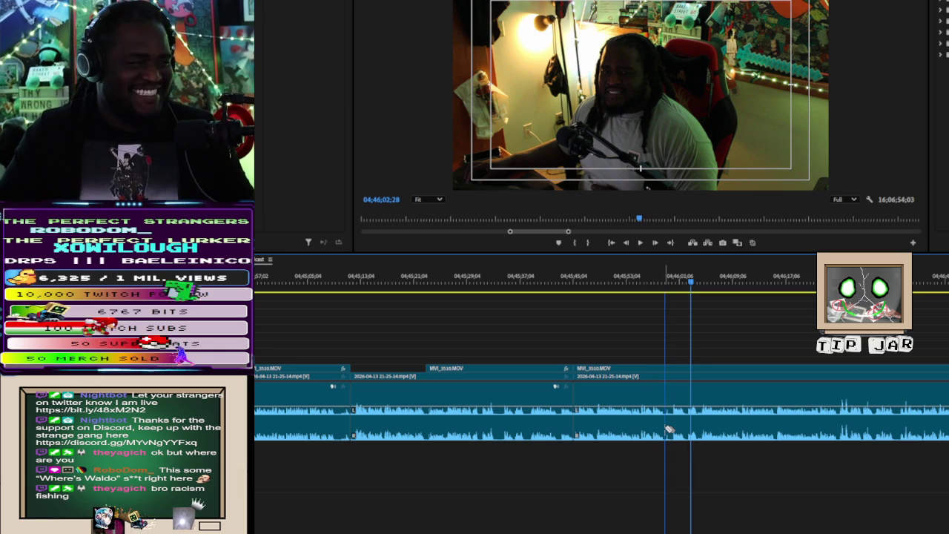
click(667, 429)
click(673, 423)
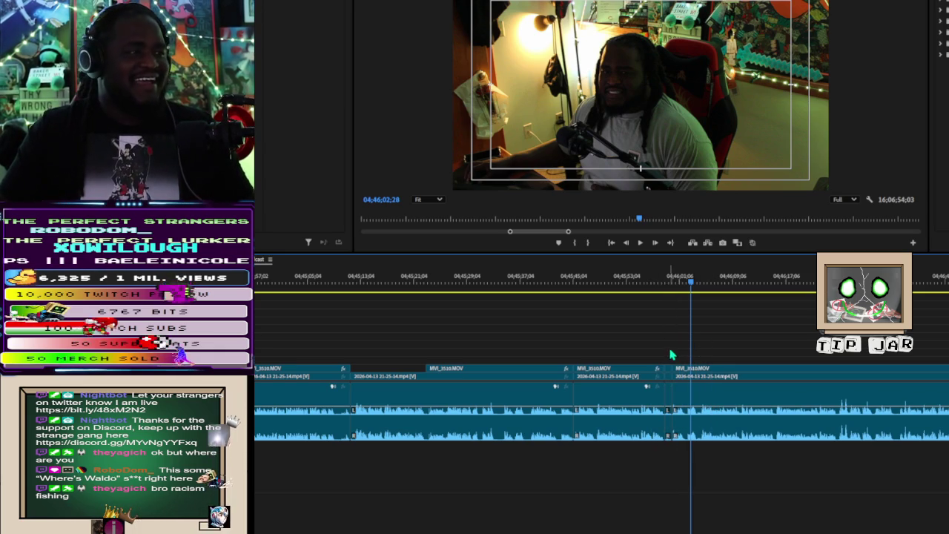
key(shift+Delete)
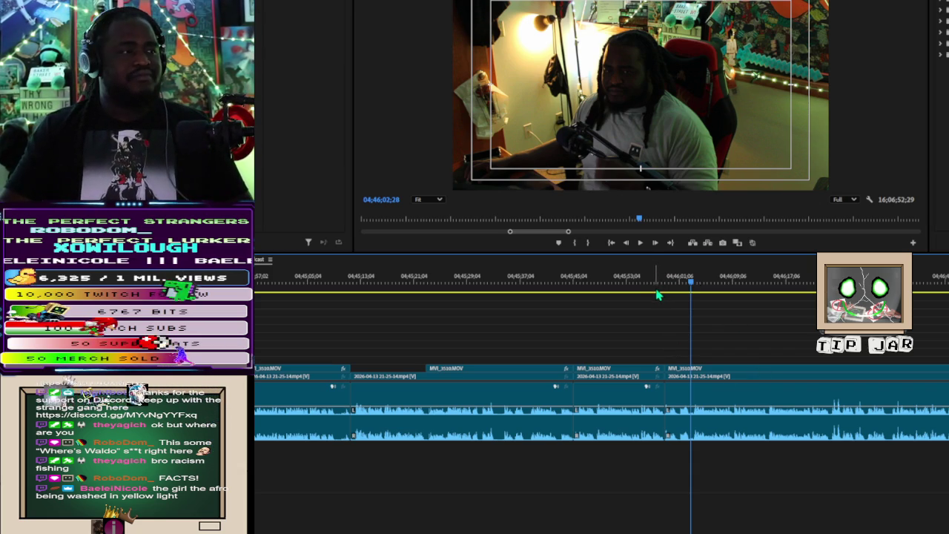
Move the playhead to 04;45;53;09, select the MVI_3510 clip and replay from there
click(671, 280)
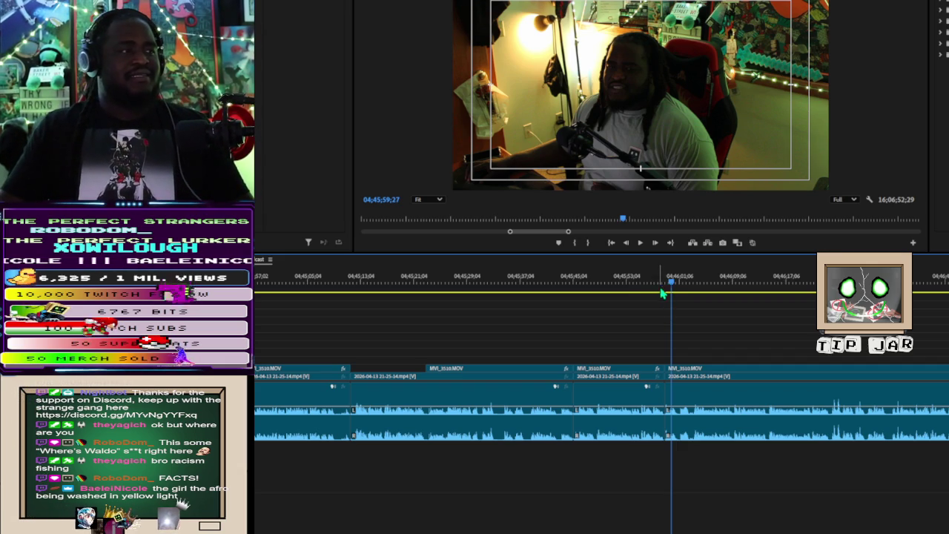
click(624, 274)
scroll(653, 334, up, 2)
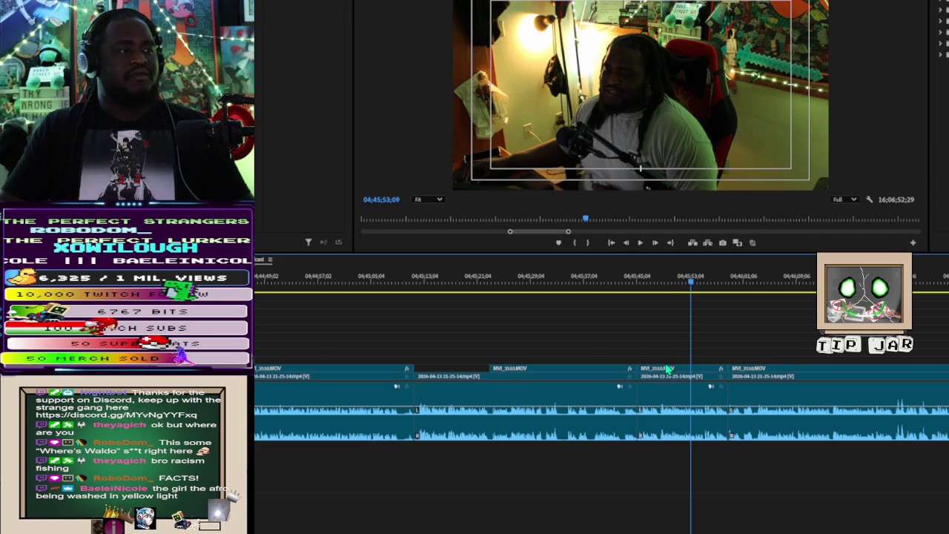
click(668, 370)
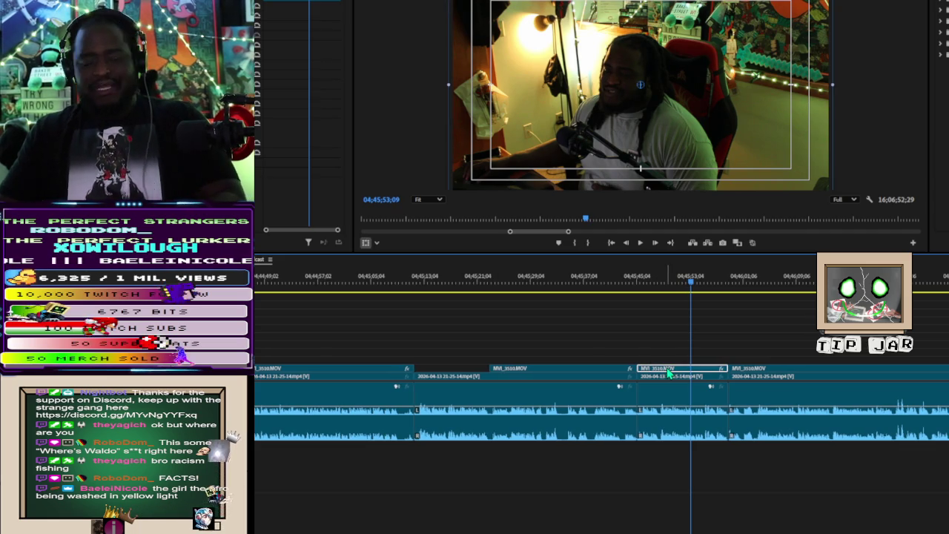
key(space)
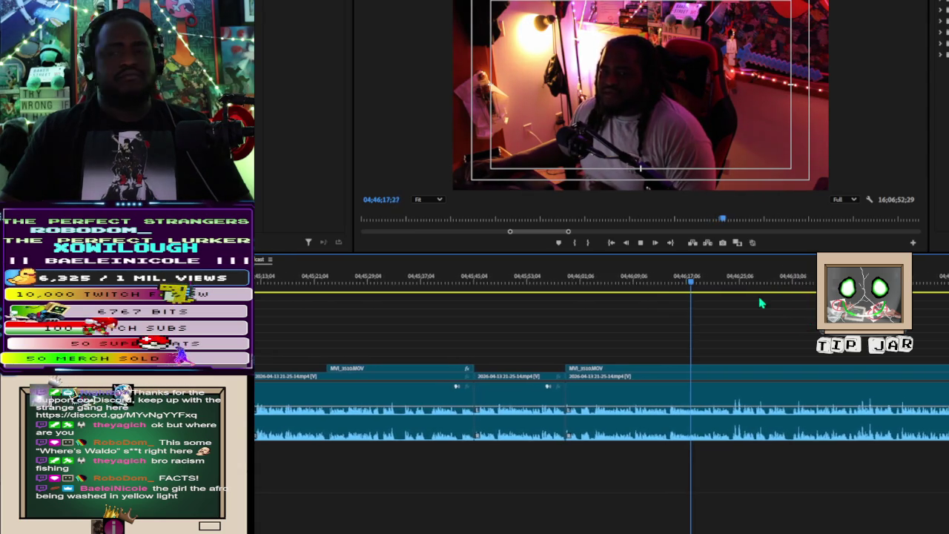
Replay the footage from about 04;45;37, then jump ahead to about 04;46;02
key(space)
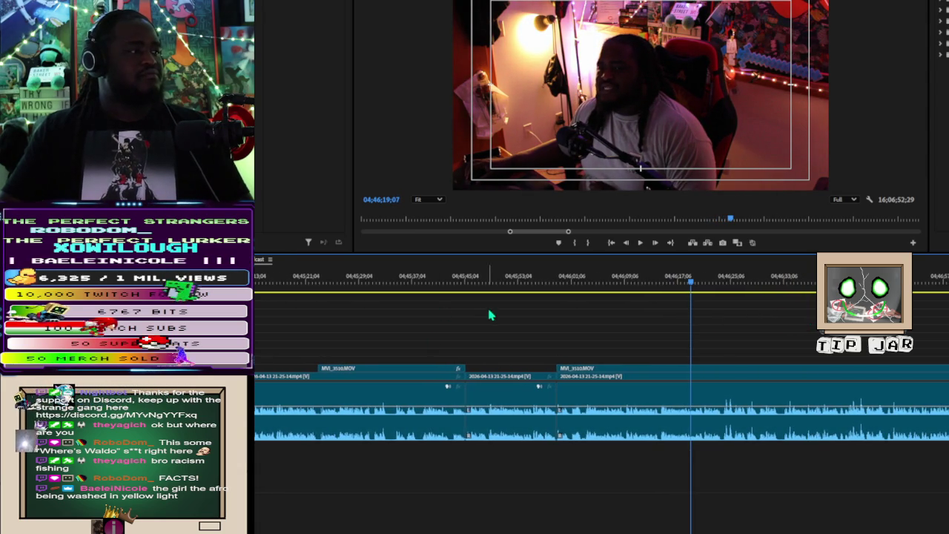
click(427, 281)
key(space)
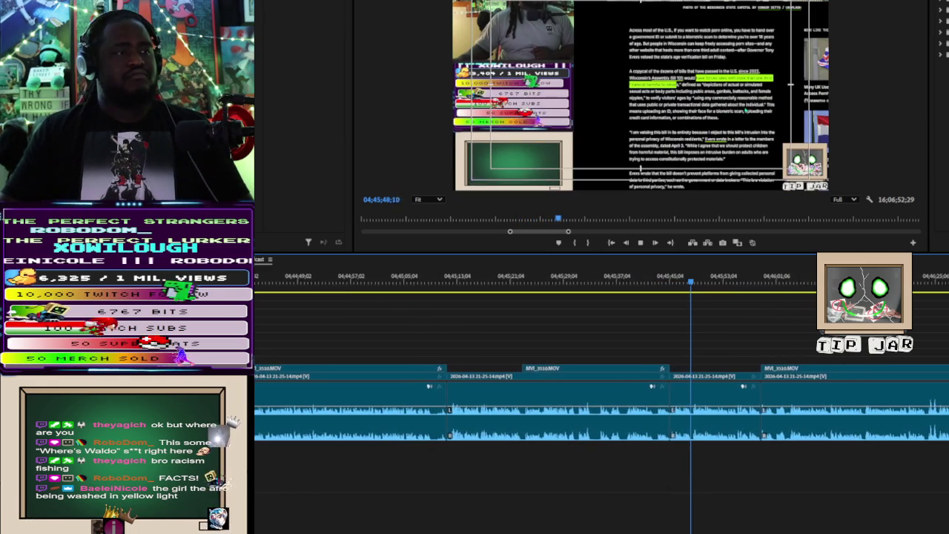
click(774, 280)
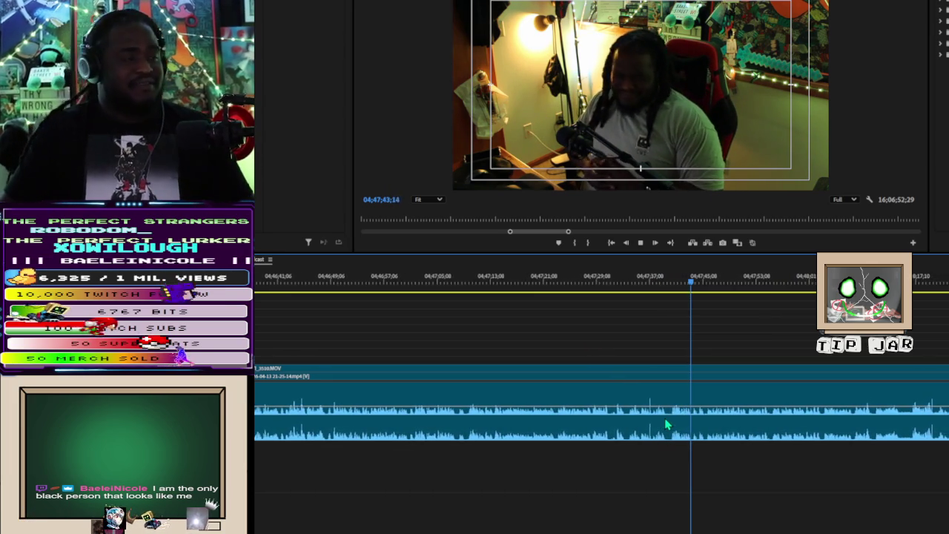
Scrub back to 04;47;33;21 and razor-split the MVI_3510.MOV clip at that point
key(space)
click(647, 294)
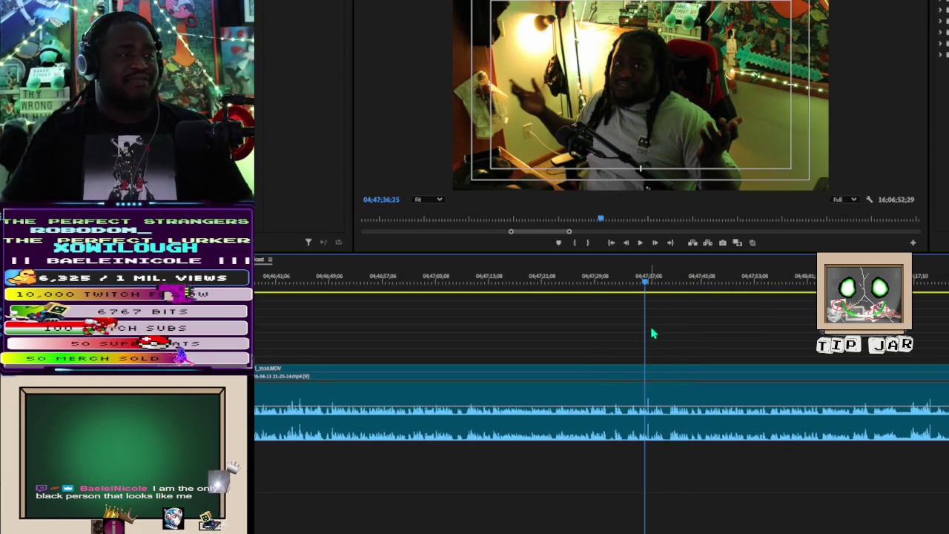
key(space)
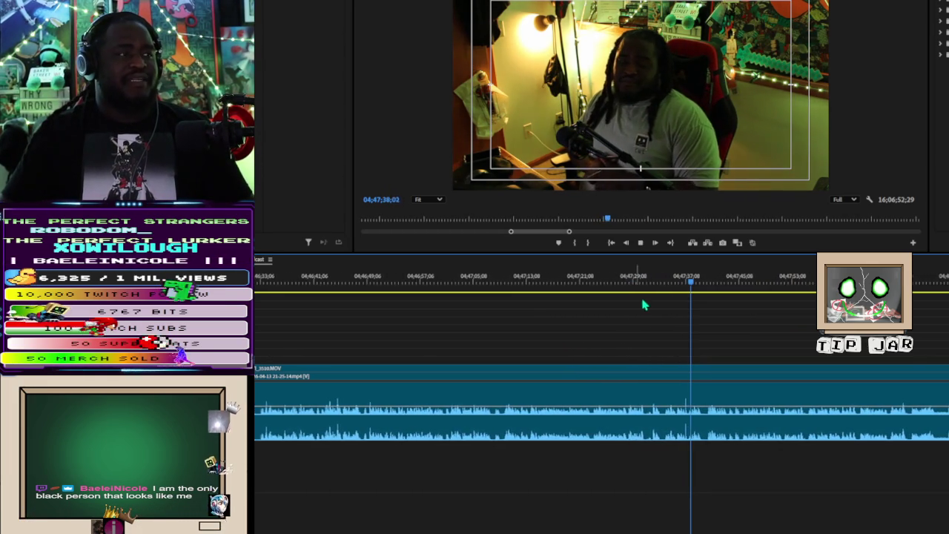
click(651, 289)
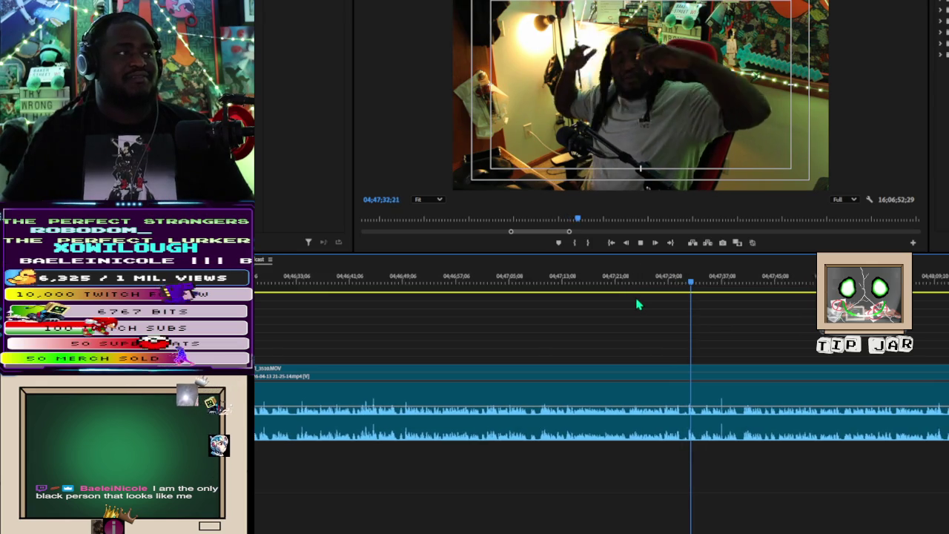
key(space)
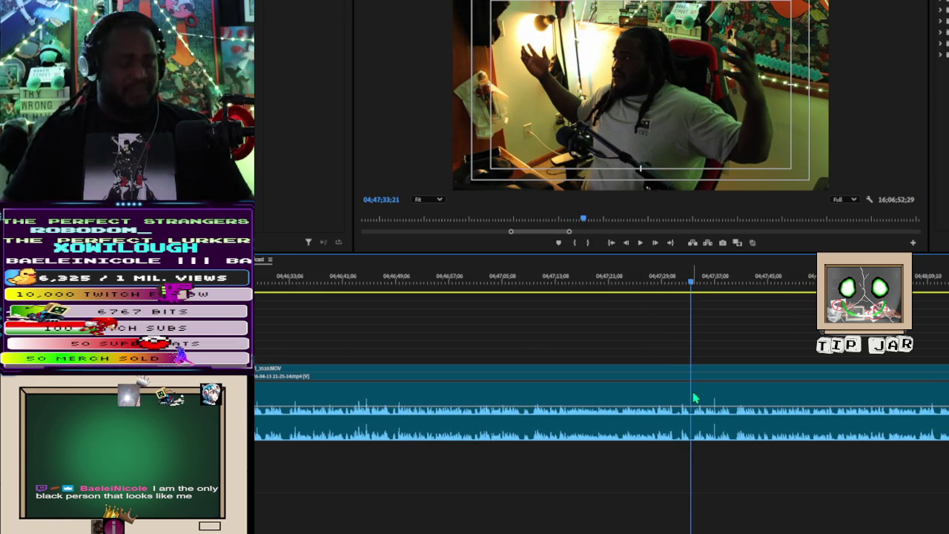
key(c)
click(677, 422)
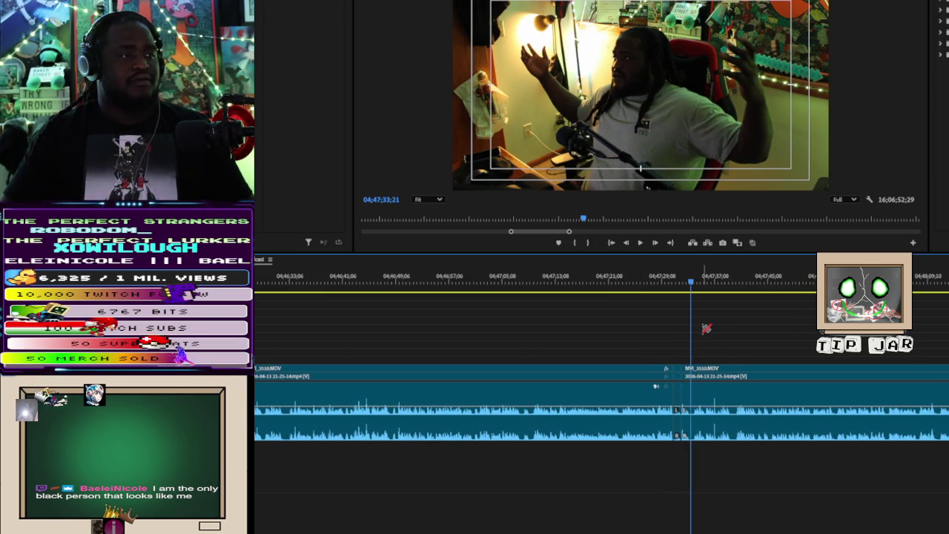
Delete the gap at the cut near 04;47;31 and move the playhead back to review it
key(v)
click(677, 393)
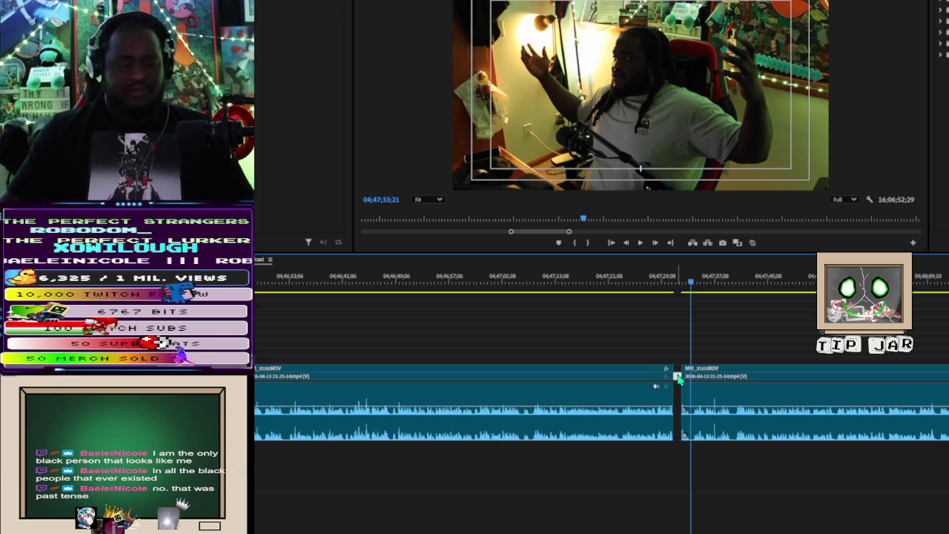
click(679, 378)
key(Delete)
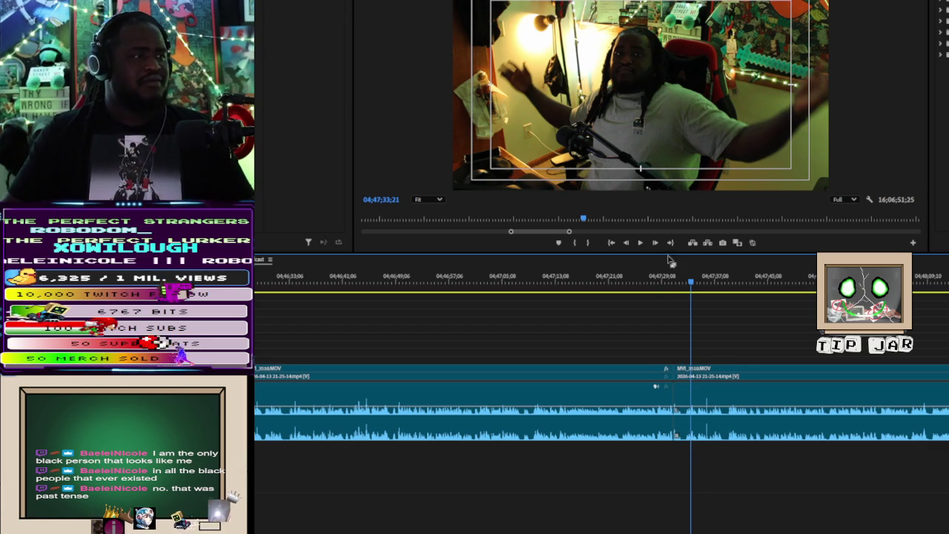
drag(687, 282, 675, 285)
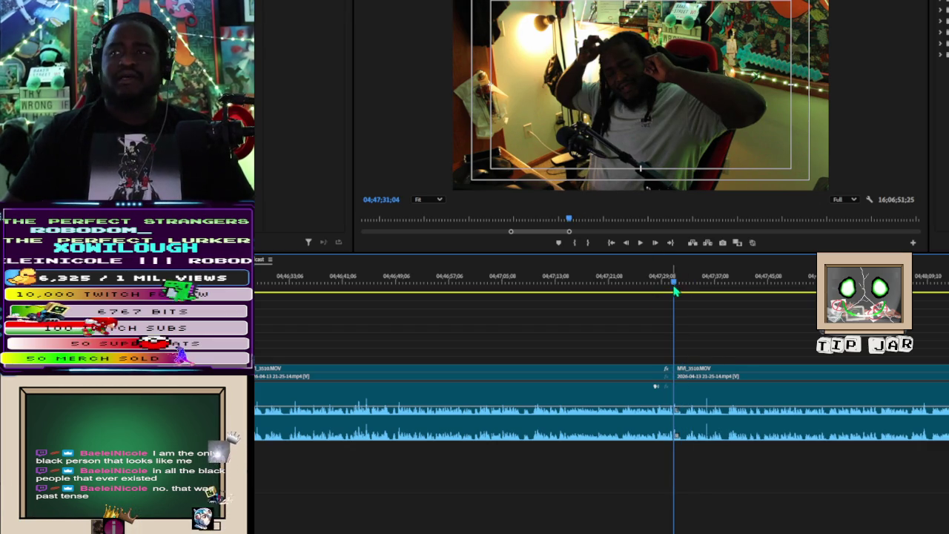